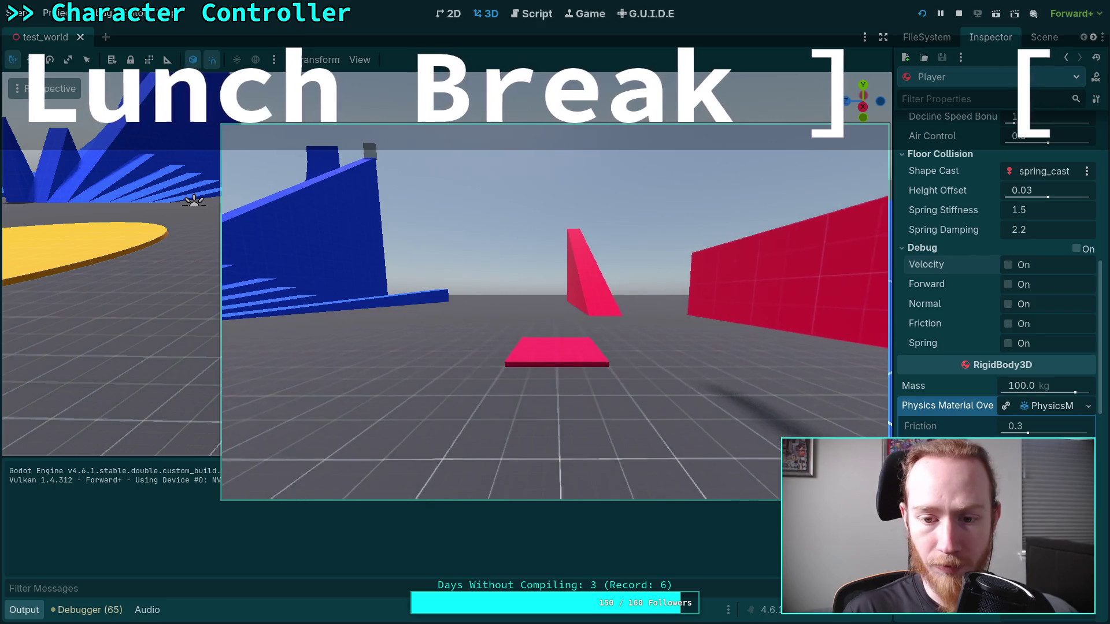
Step: Turn the test_world camera left and take control of the player in the running game
drag(667, 359, 668, 360)
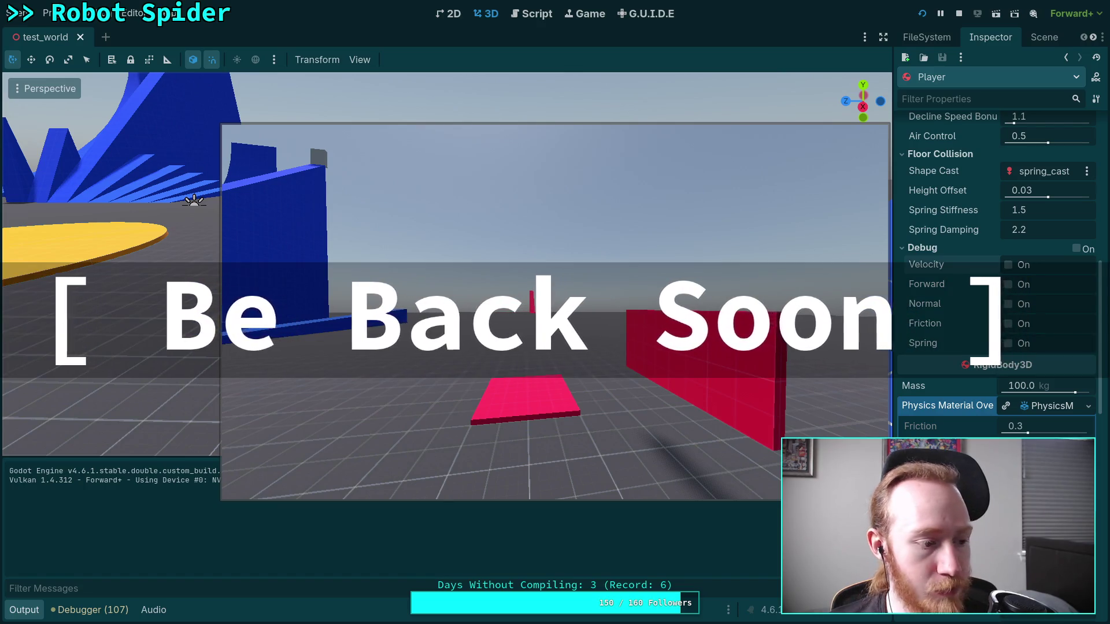
click(591, 316)
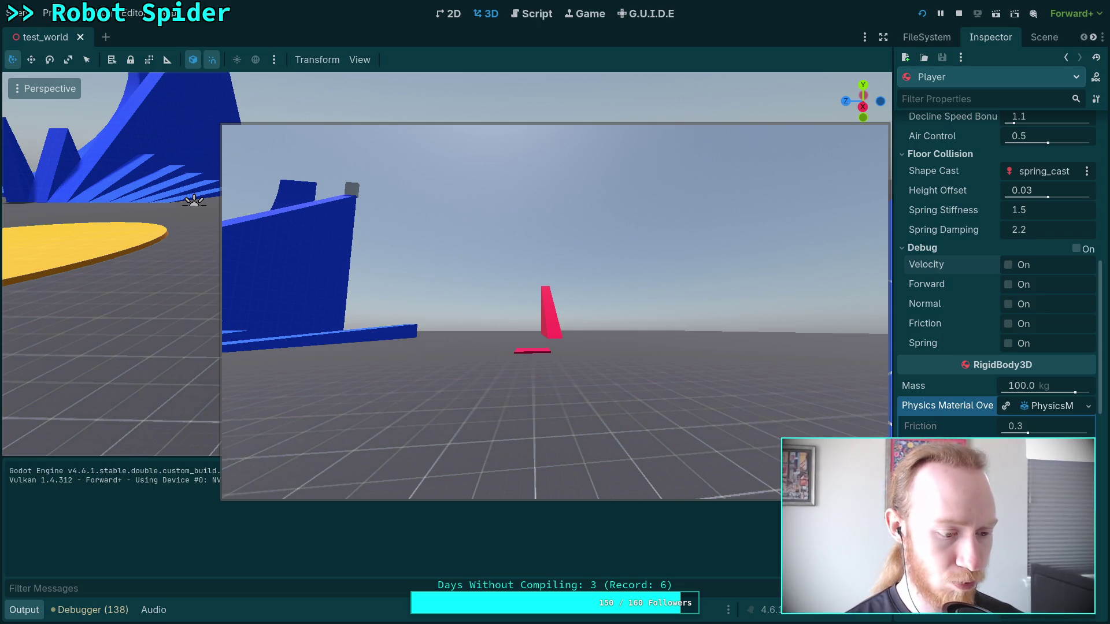
Step: Stop the running test_world game and go to the planet-game terminal workspace
click(568, 356)
click(959, 13)
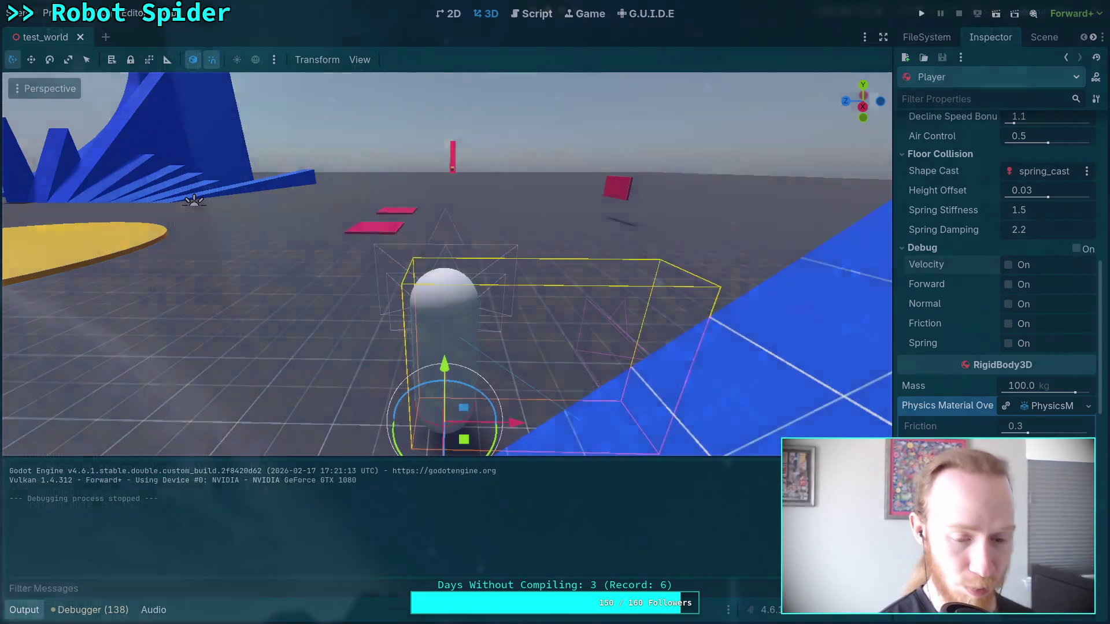
key(super+1)
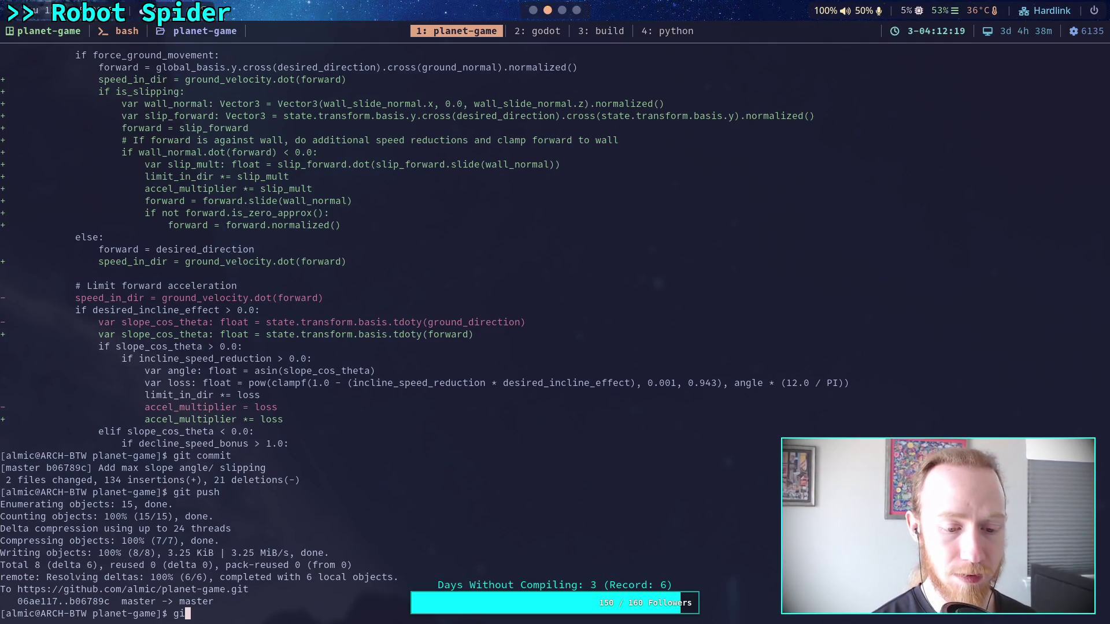
Step: Run git status and git diff on test_world.tscn and Character Controller.md, then head to the notes
text(status)
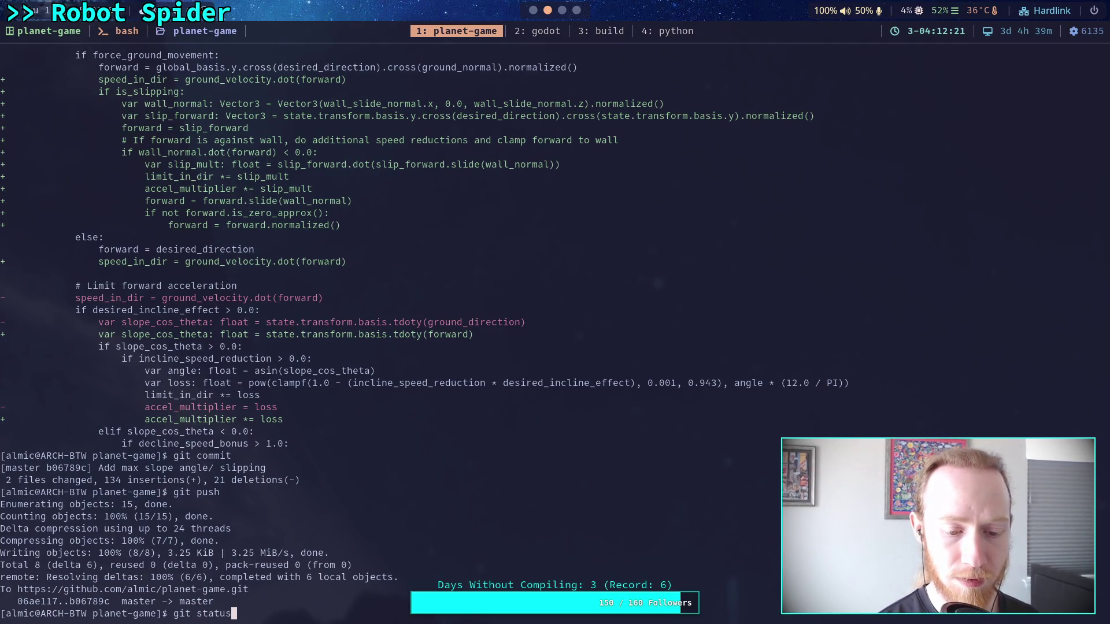
key(Return)
text(git diff)
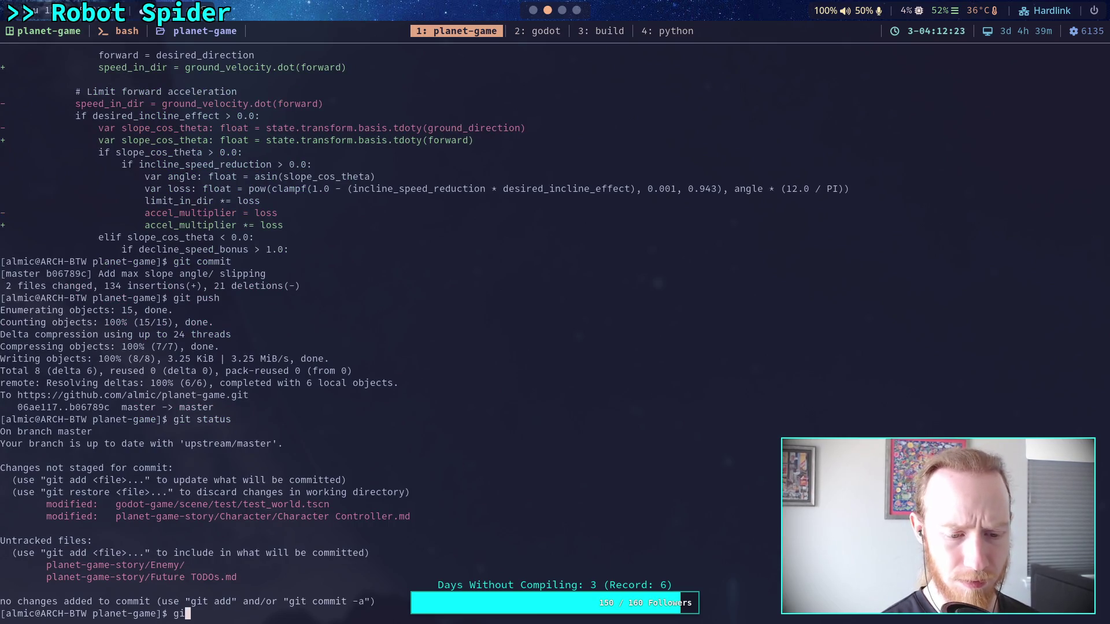
key(Return)
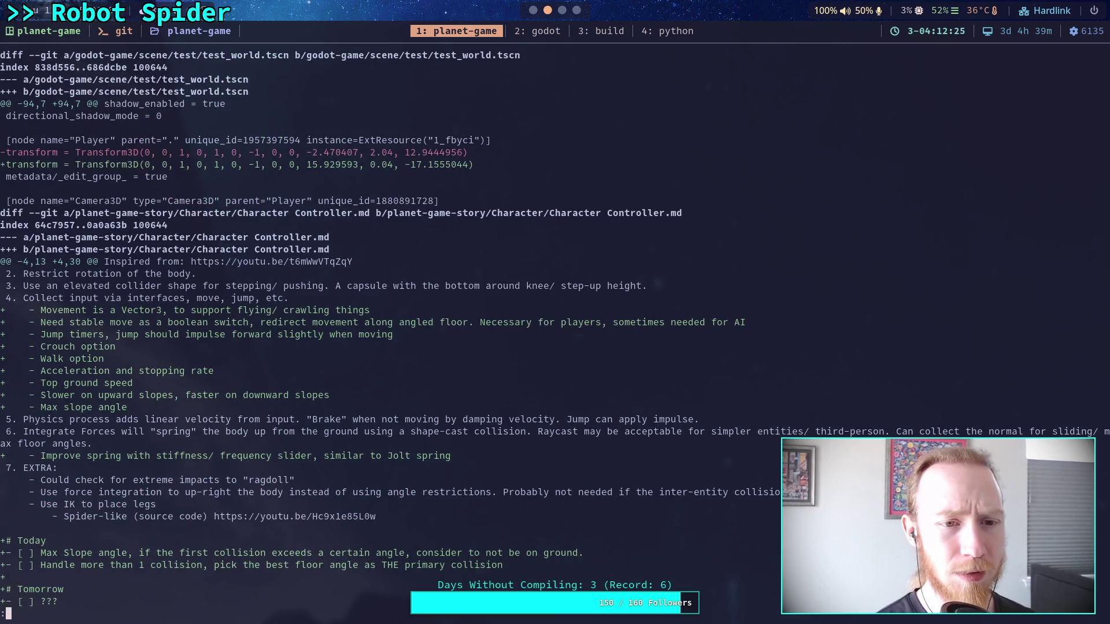
key(q)
key(super+2)
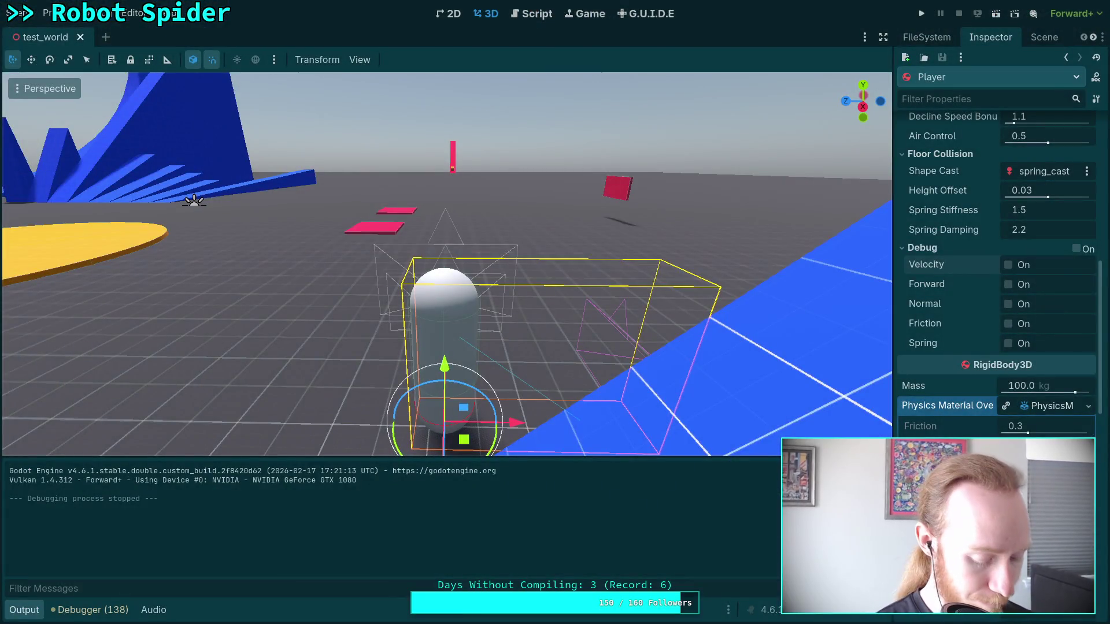
key(super+3)
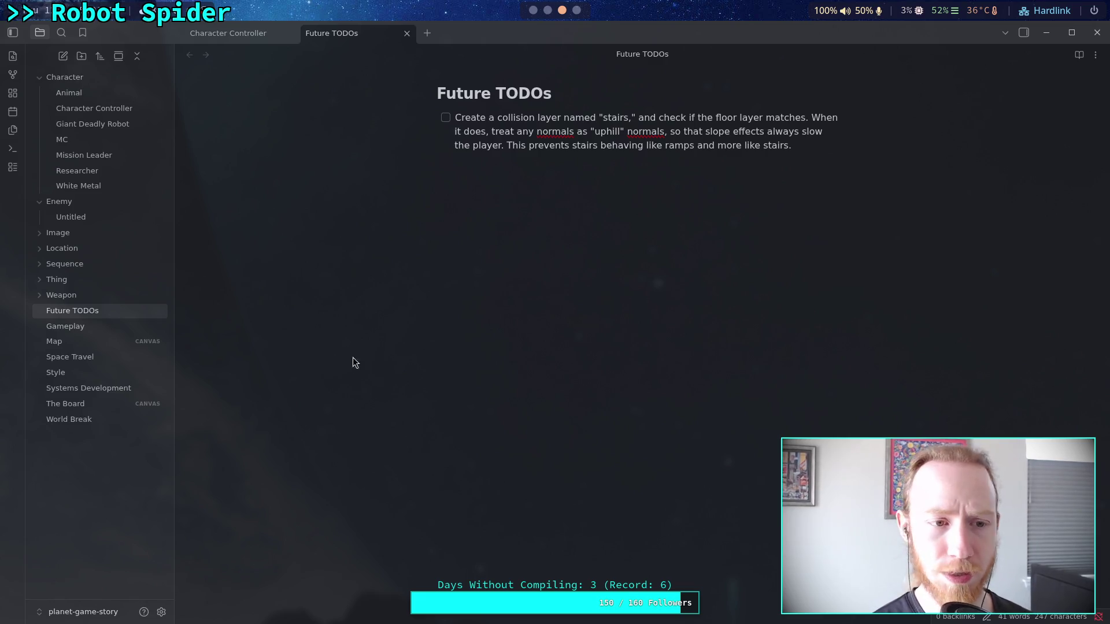
Step: Add the word 'normals' to Obsidian's spellcheck dictionary
click(451, 229)
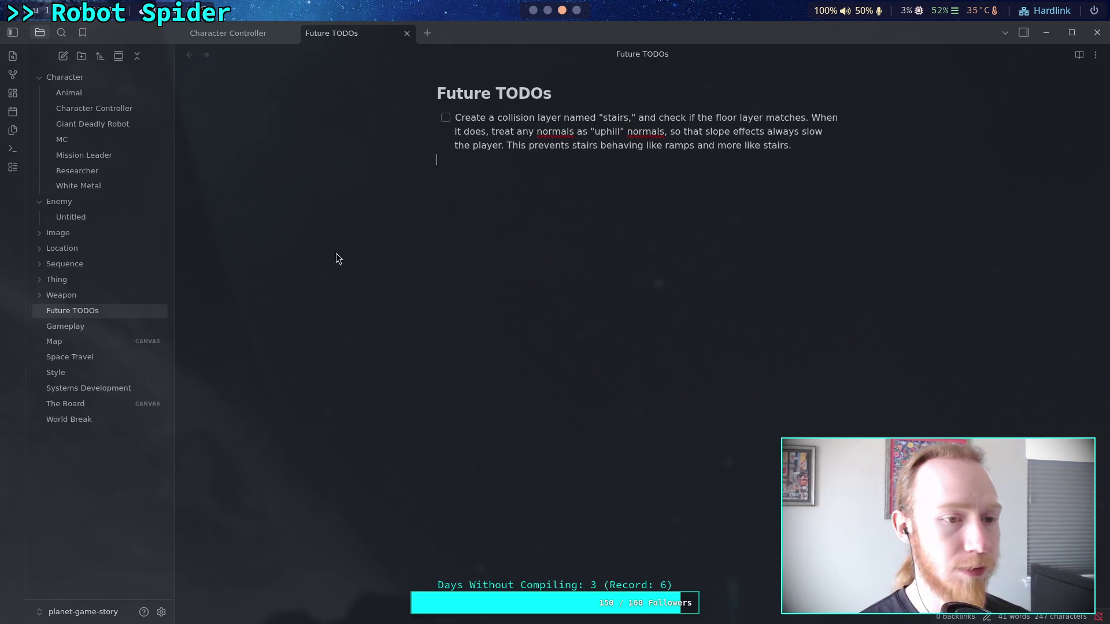
right_click(557, 133)
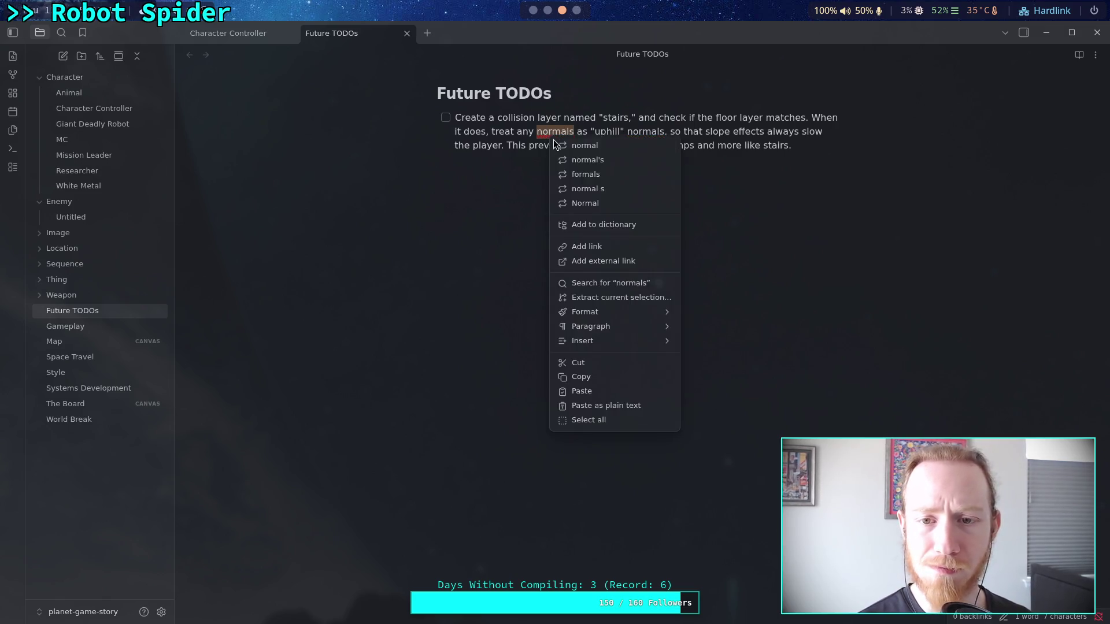
click(589, 223)
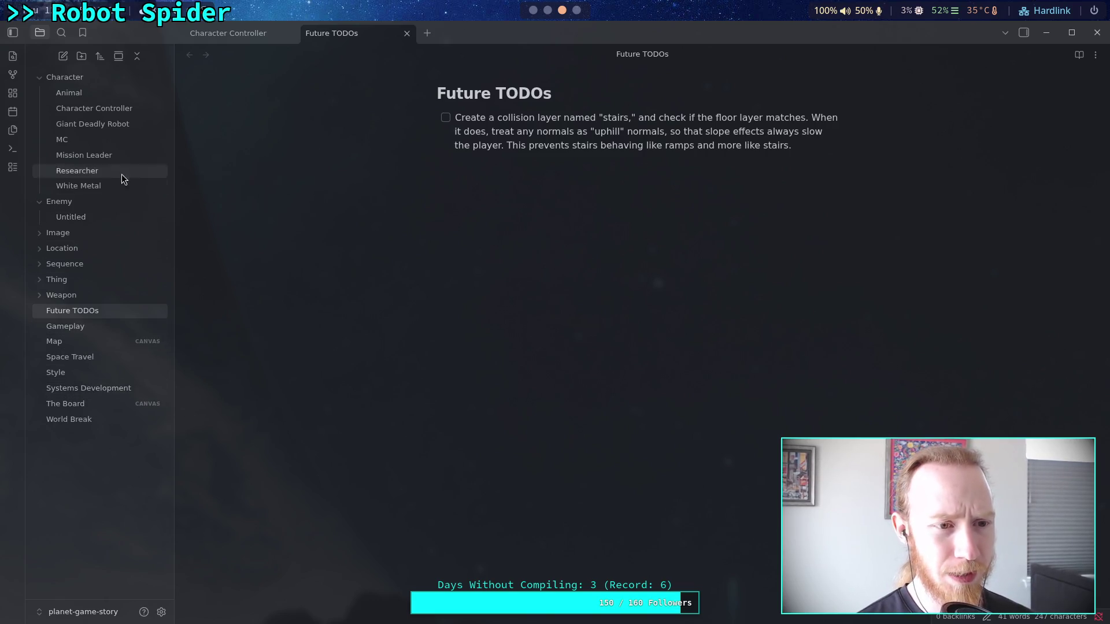
Step: Delete the Today and Tomorrow checklists from the Character Controller note
click(116, 108)
scroll(542, 431, down, 4)
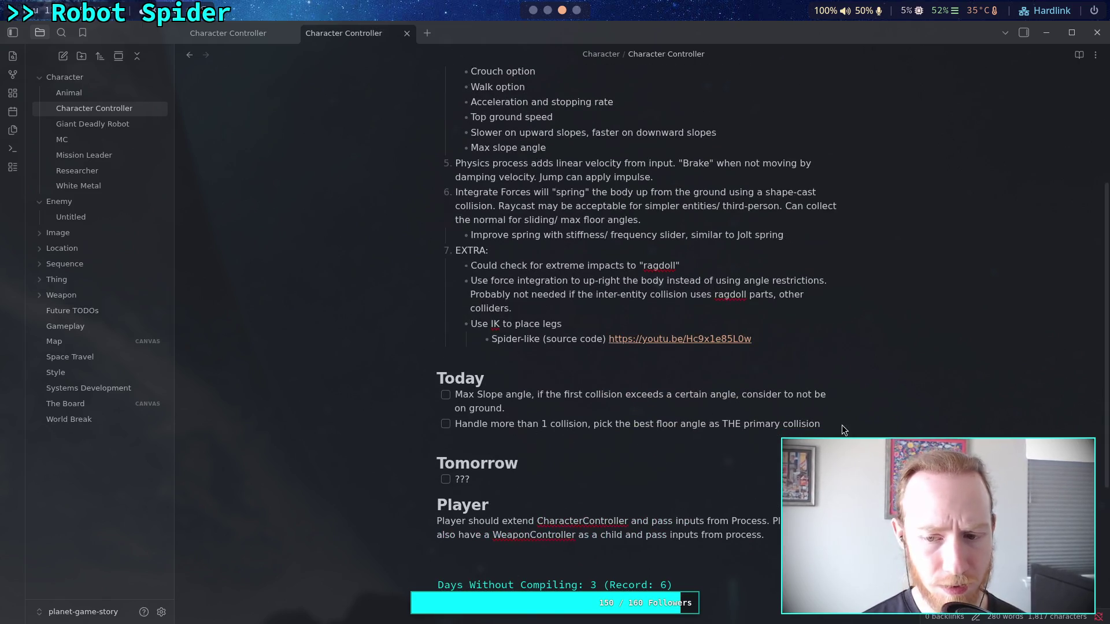
drag(512, 479, 383, 393)
key(BackSpace)
key(BackSpace)
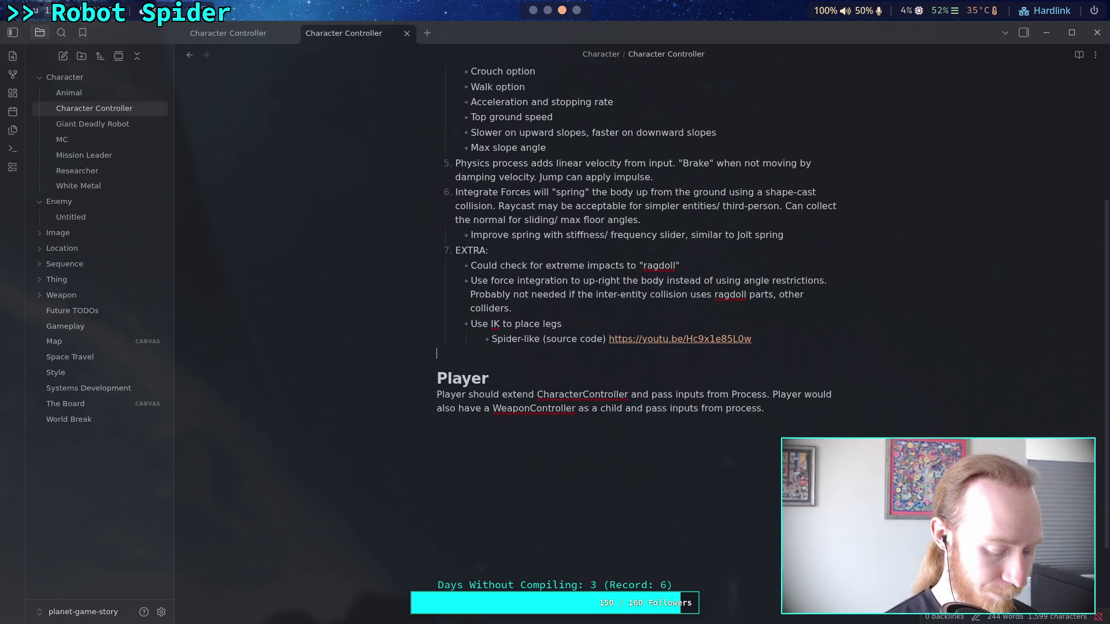
Step: Run git diff in the terminal to review the updated changes
key(super+2)
text(git diff)
key(Return)
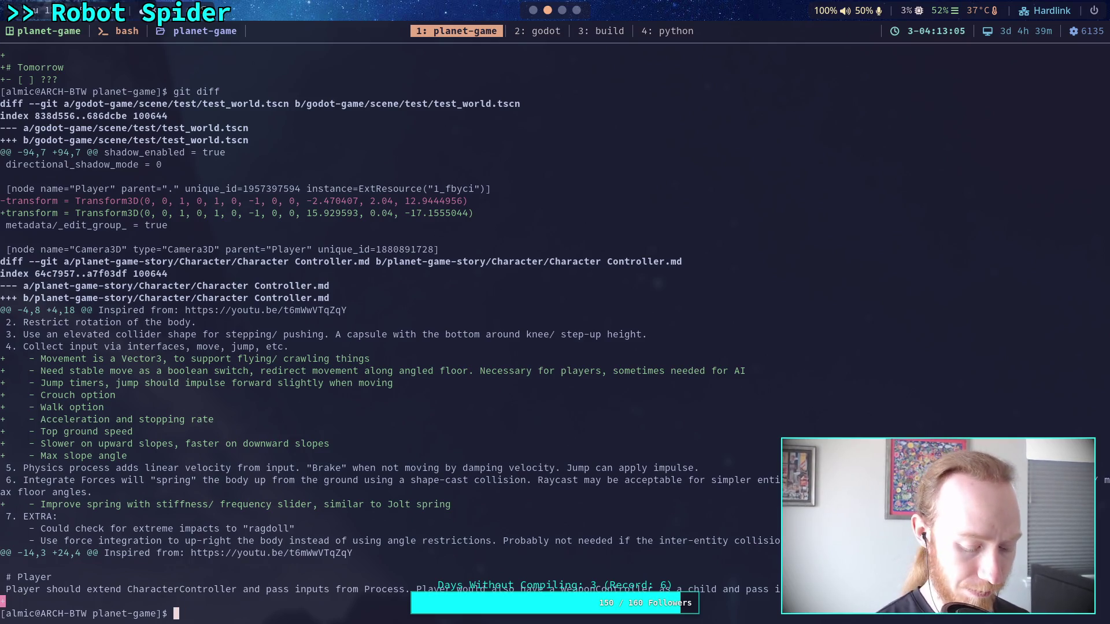
Step: Run git diff again to review the uncommitted scene and notes changes
key(super+2)
key(super+3)
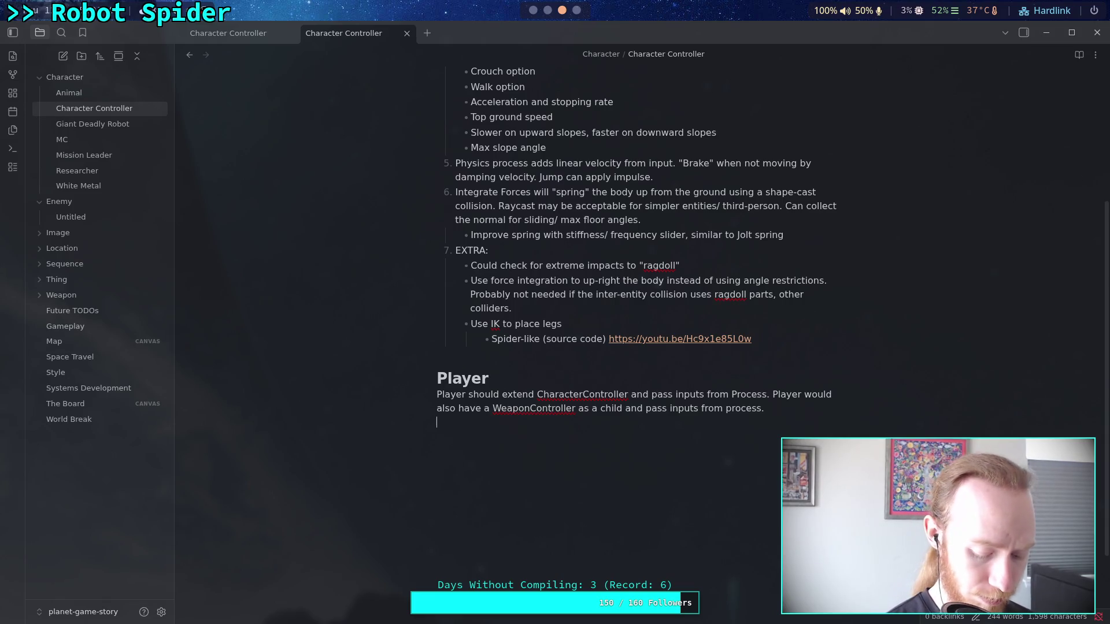
key(super+2)
key(super+2)
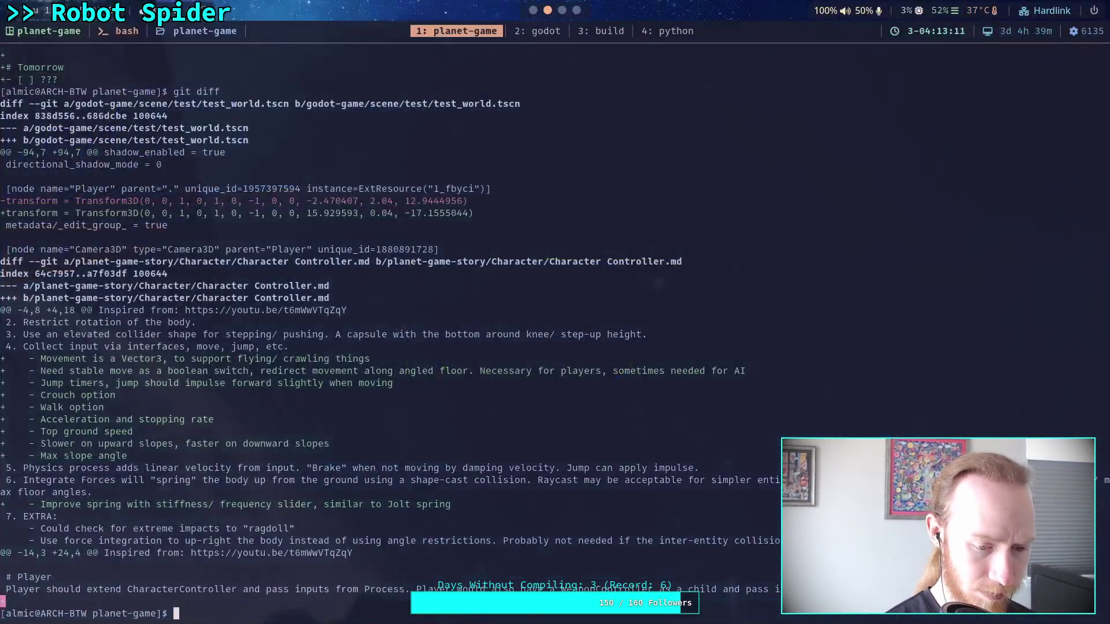
text(git diff)
key(Return)
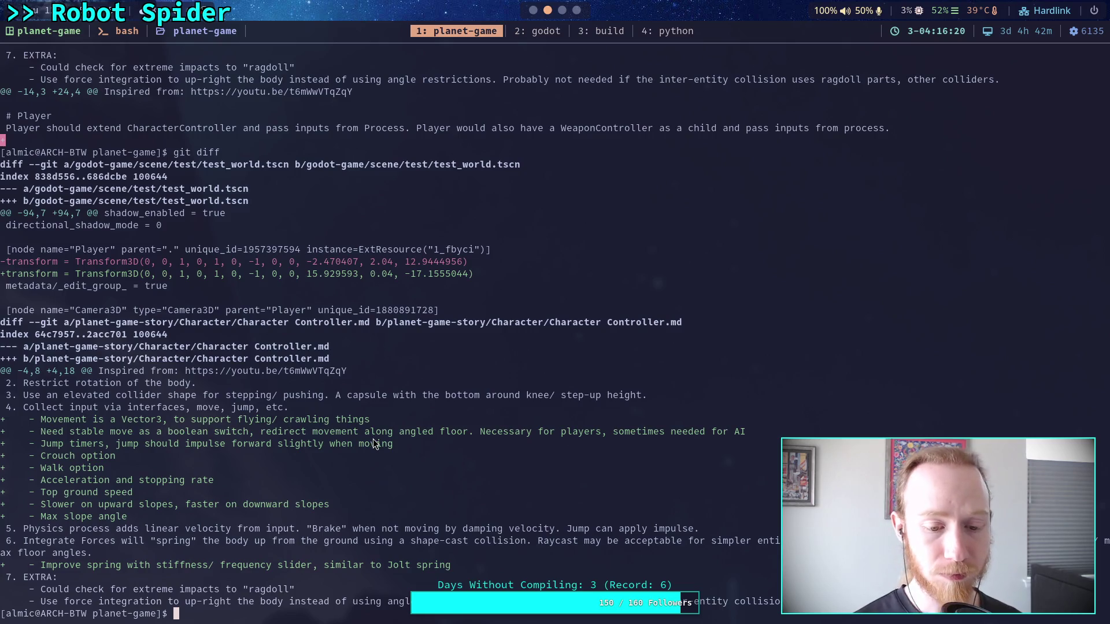
Step: Open CharacterController.gd, close the Debugger panel, and position after the is_slipping declaration
click(537, 30)
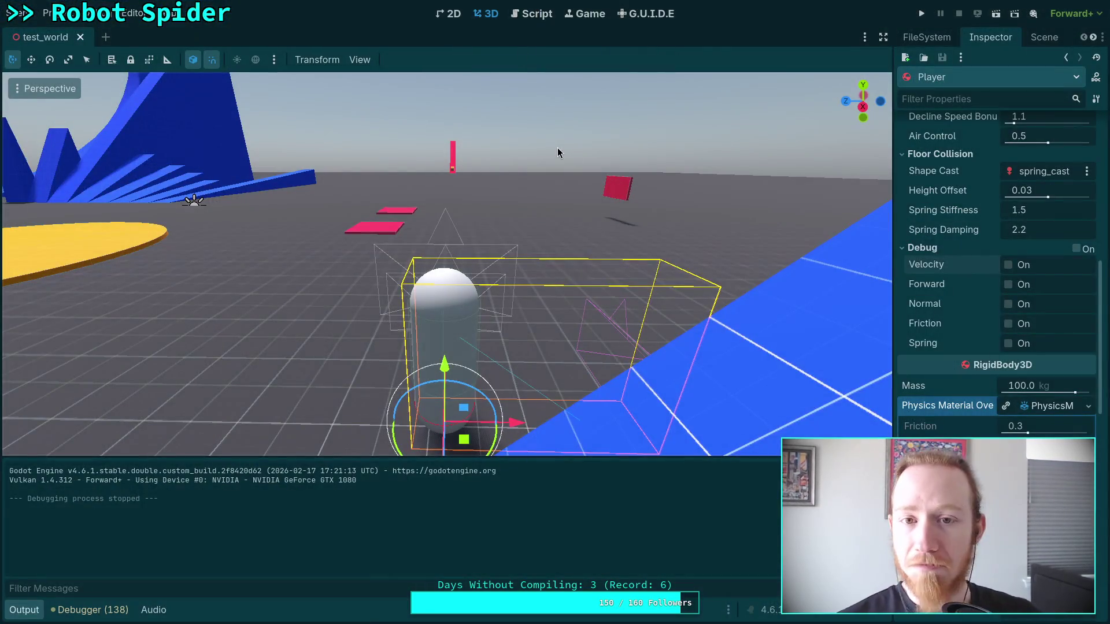
click(532, 14)
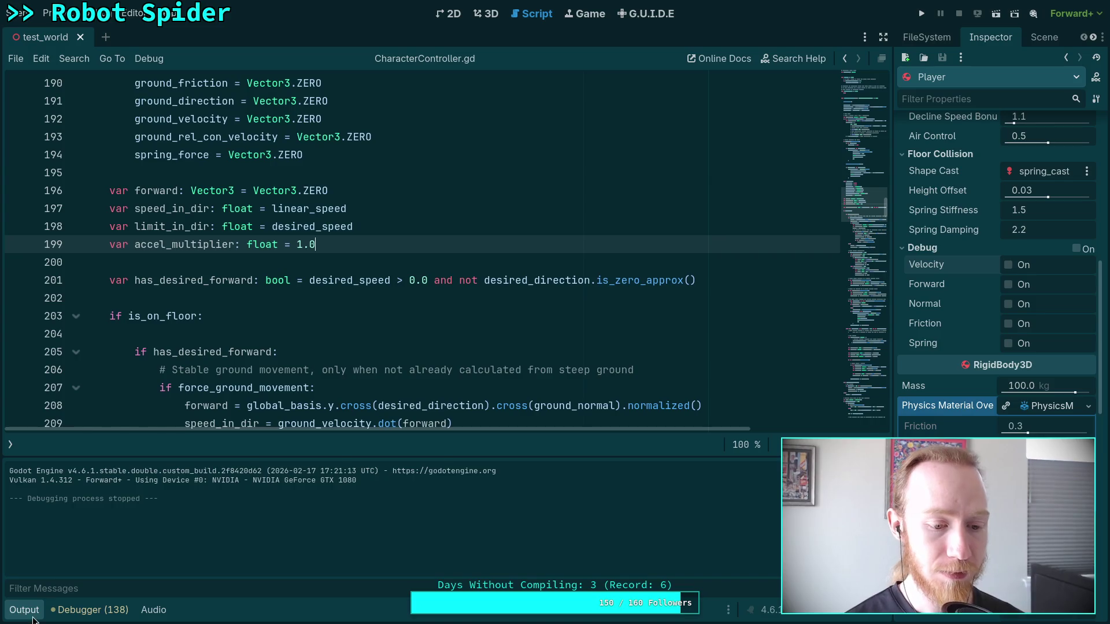
click(72, 609)
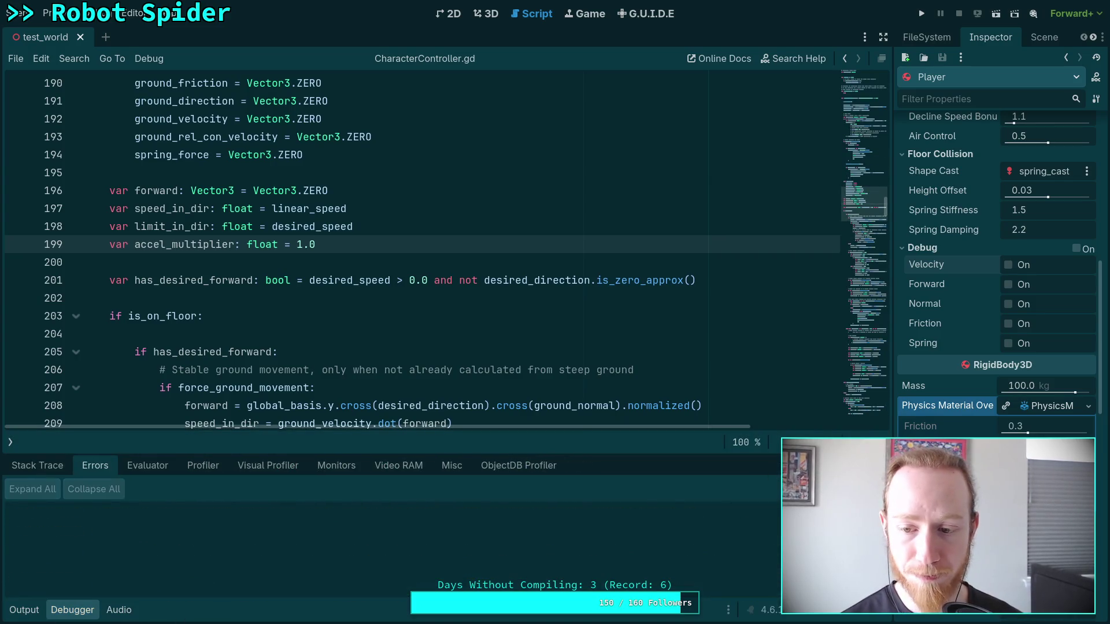
click(95, 611)
mouse_move(856, 173)
mouse_down()
mouse_move(851, 145)
mouse_move(848, 195)
mouse_move(859, 158)
mouse_up()
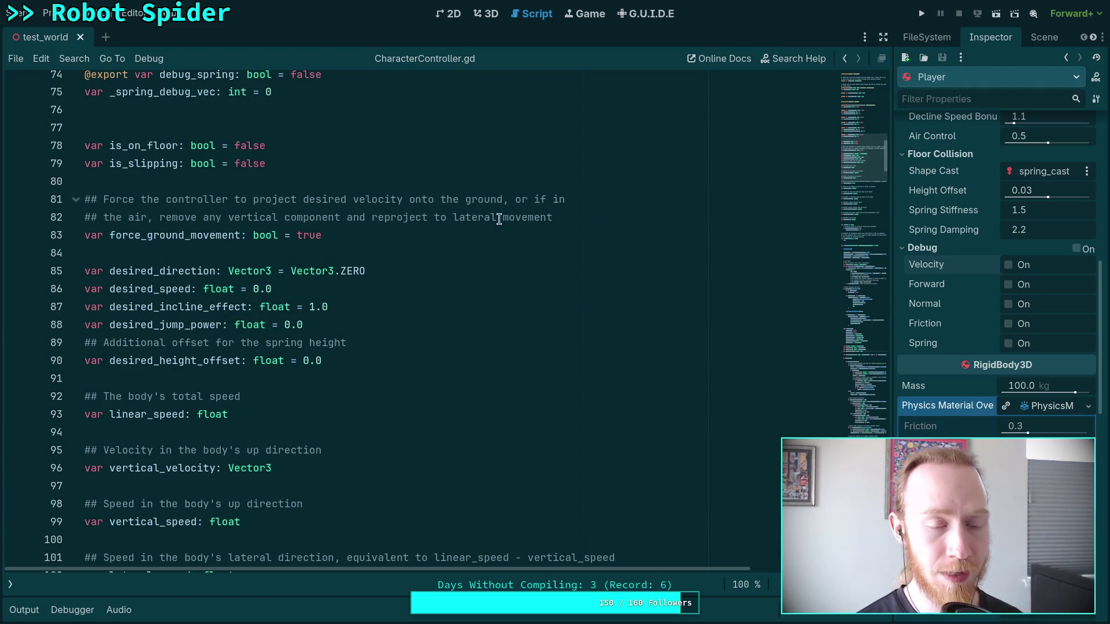
click(359, 159)
Step: Declare 'var has_landed_on_ground_for_jump: bool = false' below is_slipping
key(Return)
text(var)
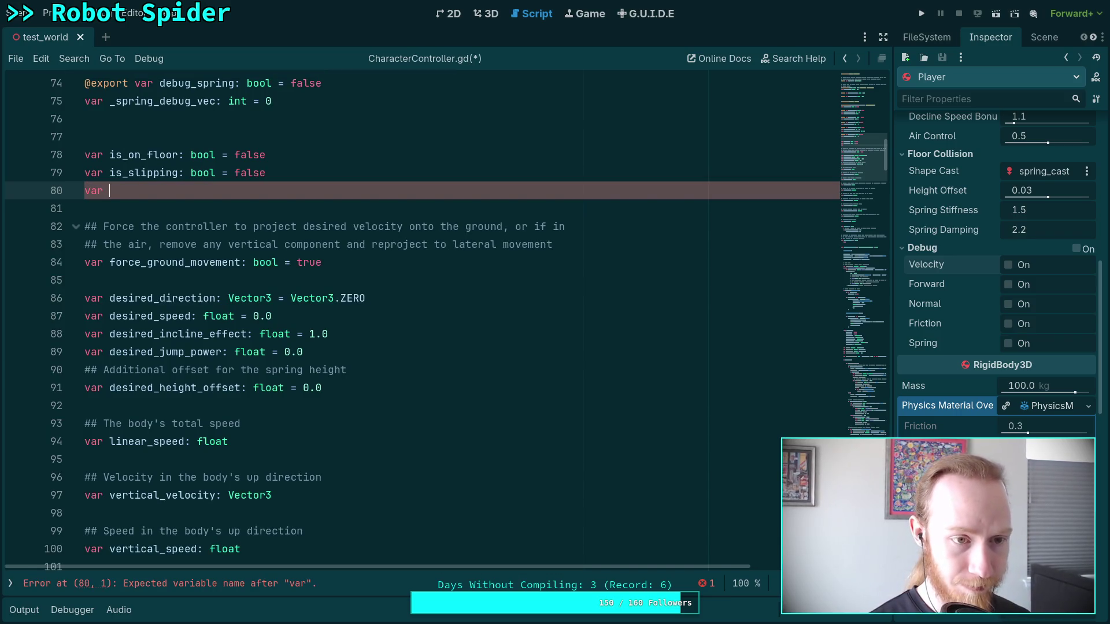
text(has_land)
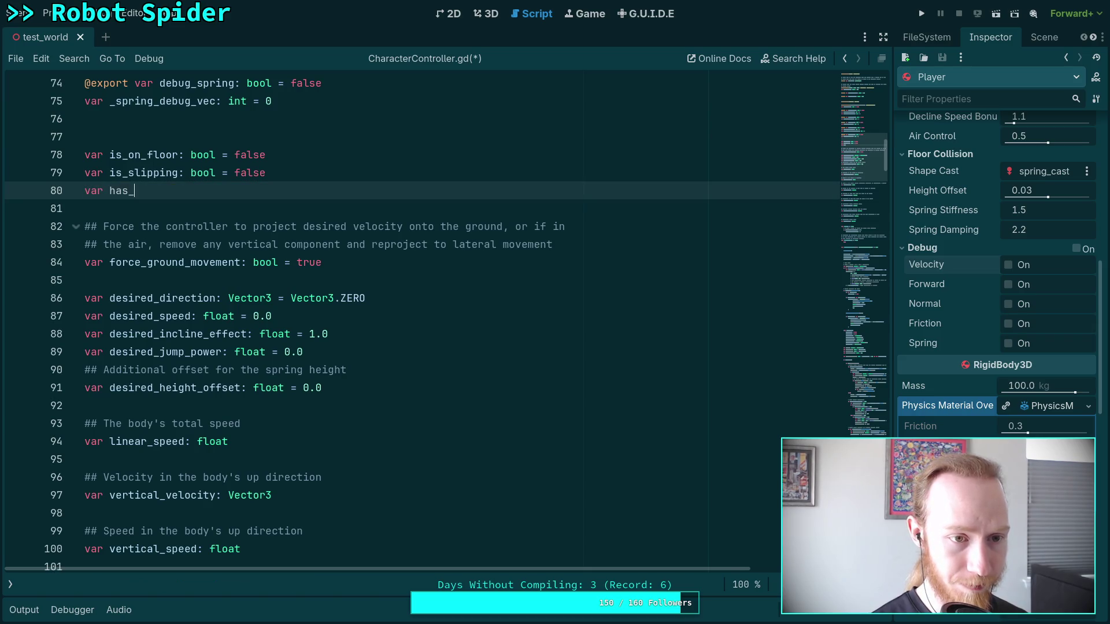
text(ed_o)
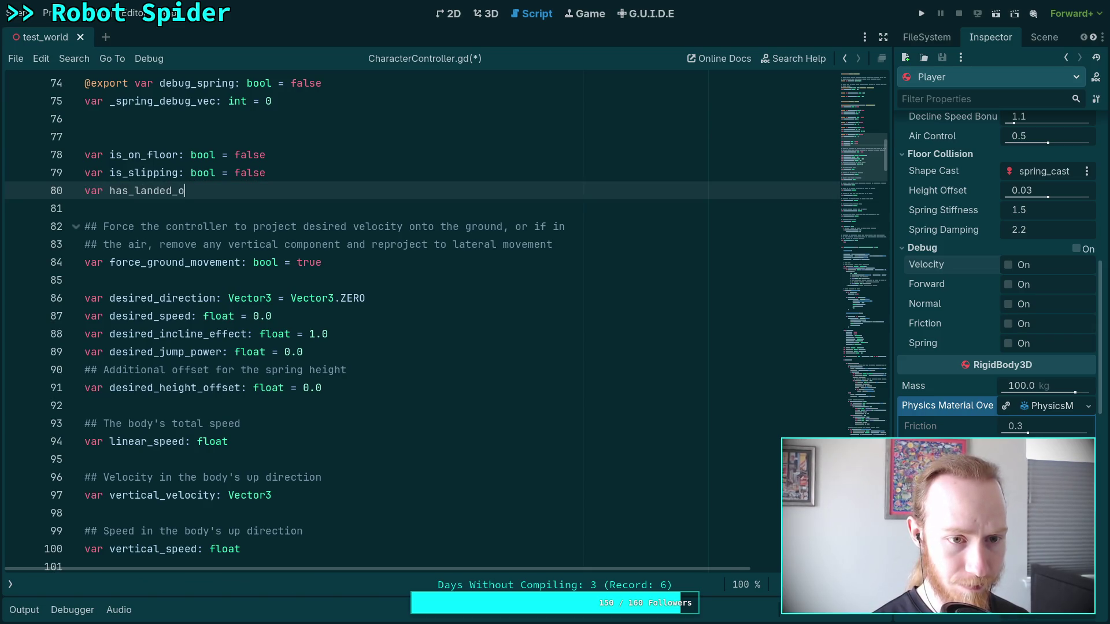
text(n_)
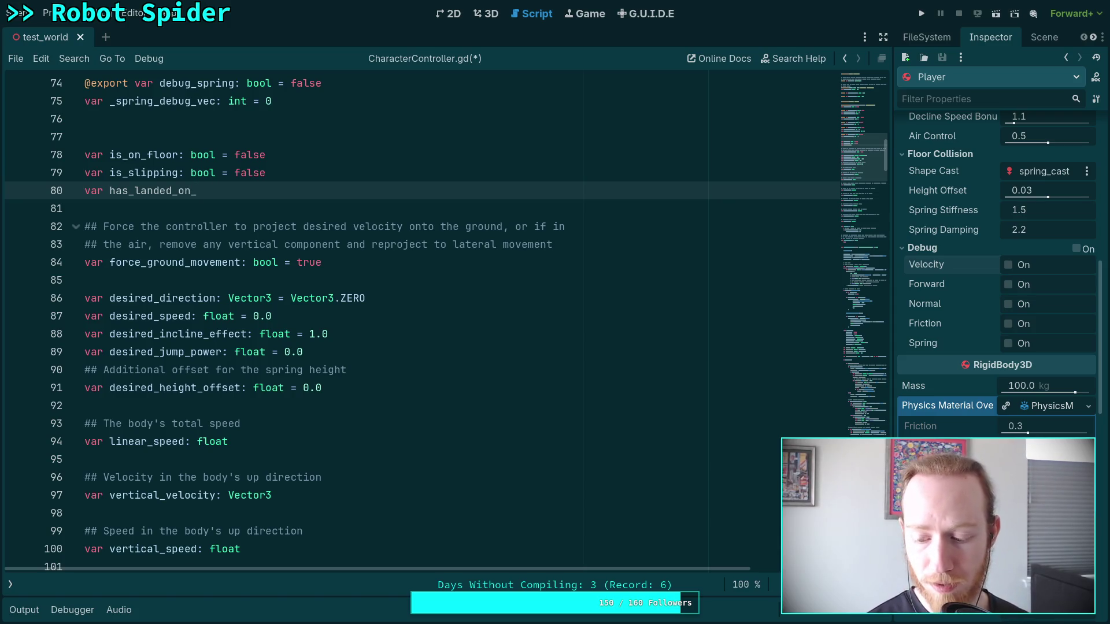
key(BackSpace)
key(BackSpace)
key(BackSpace)
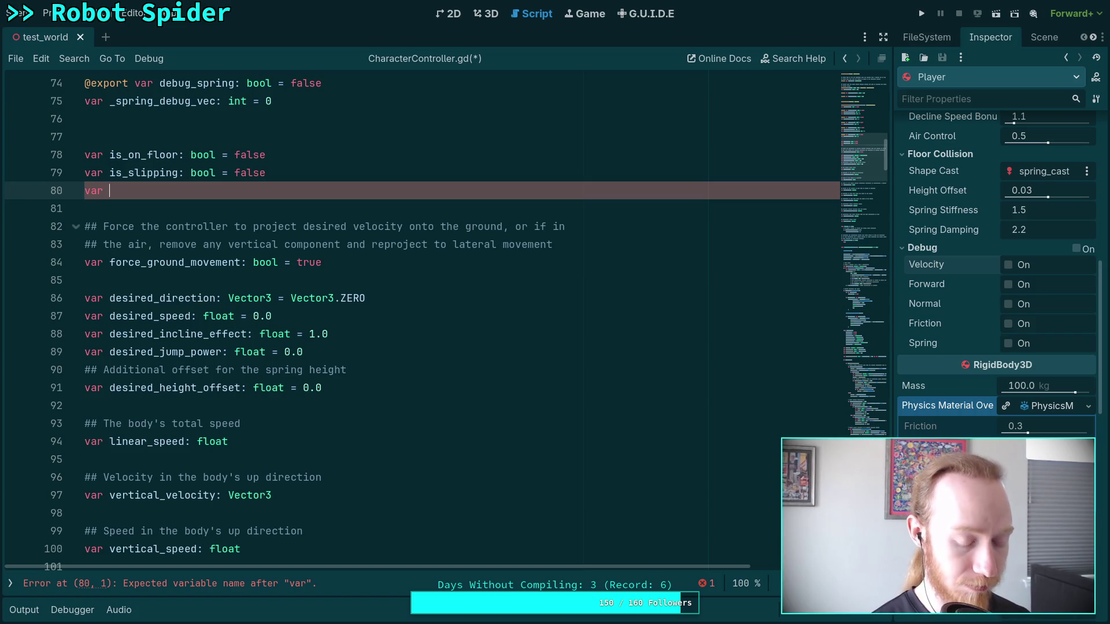
text(has_landed_)
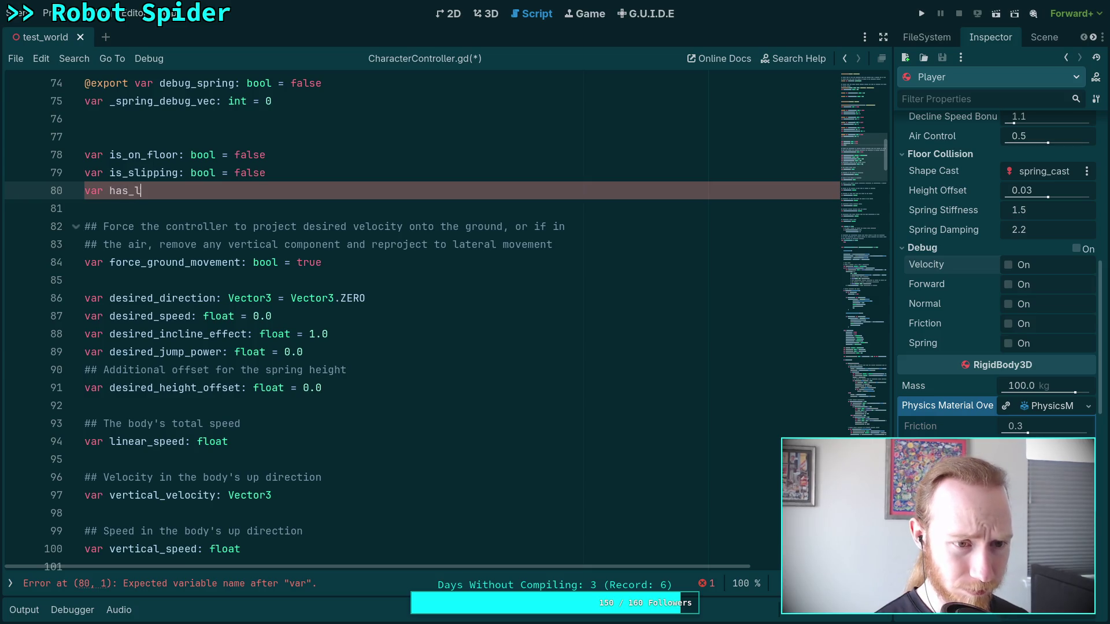
text(on_grou)
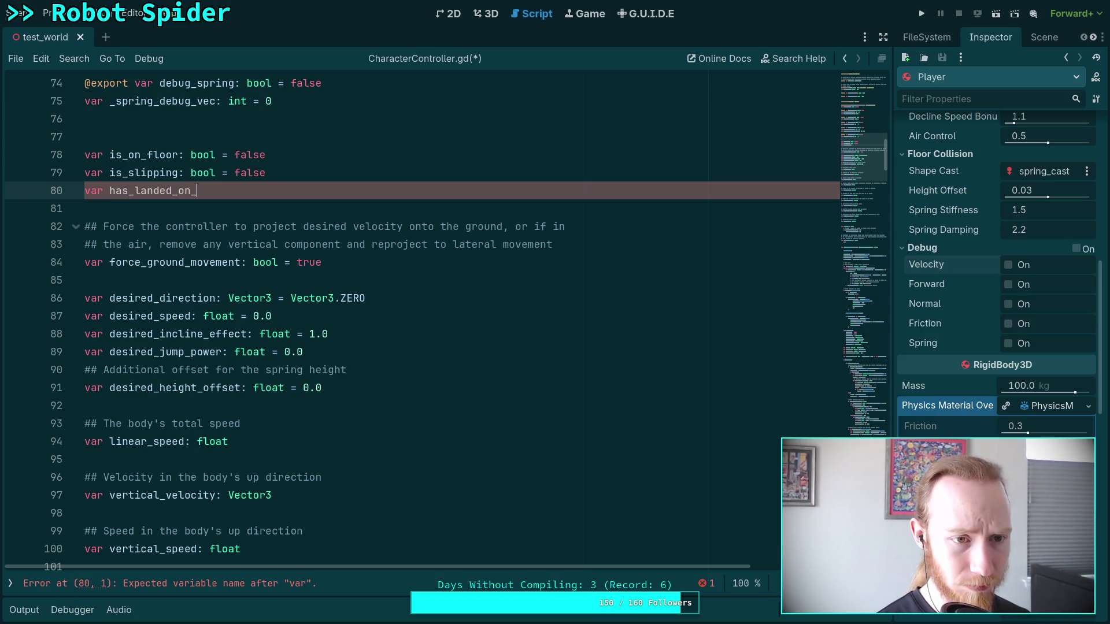
text(nd: bool = false)
click(315, 191)
text(_for_jum)
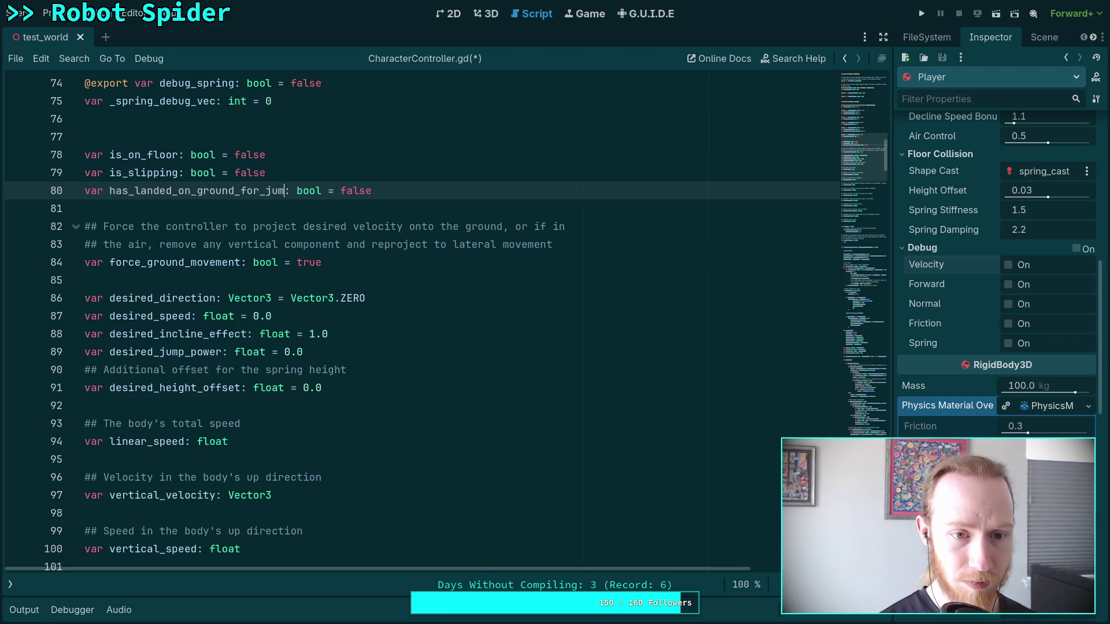
text(p)
Step: Start a ## doc comment above the new variable: 'This prevents jumping'
click(265, 173)
key(Return)
text(## )
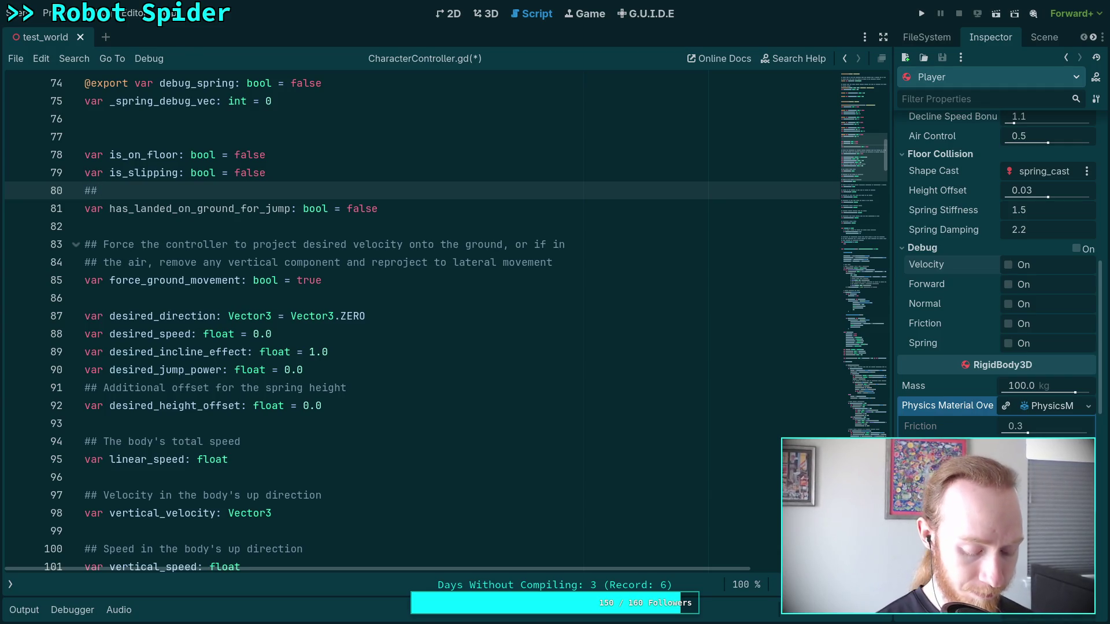
text(This )
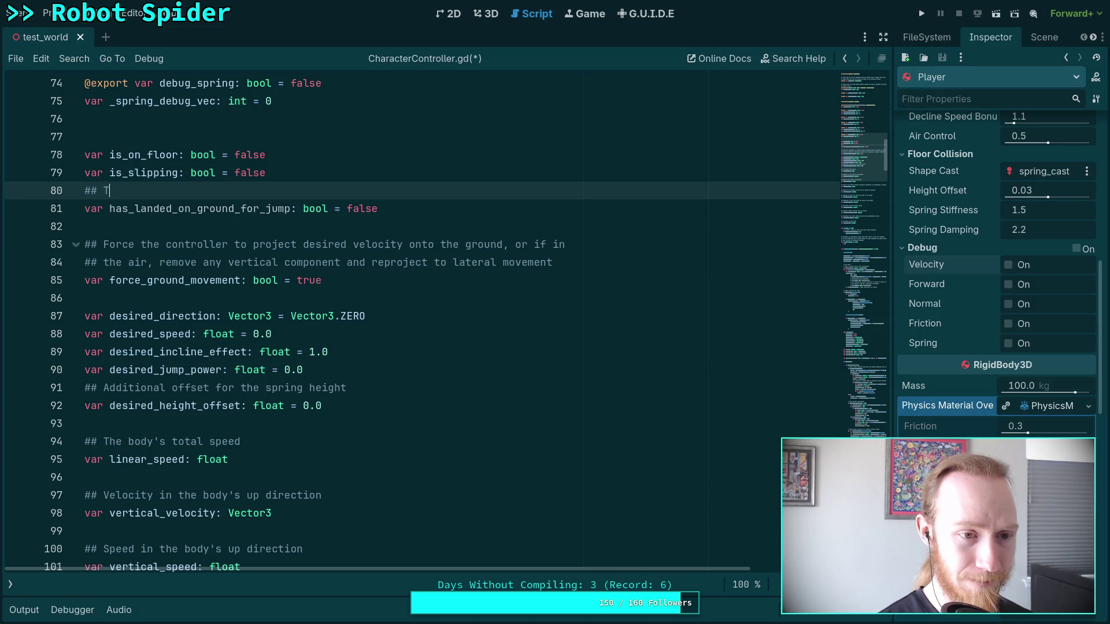
text(prevents)
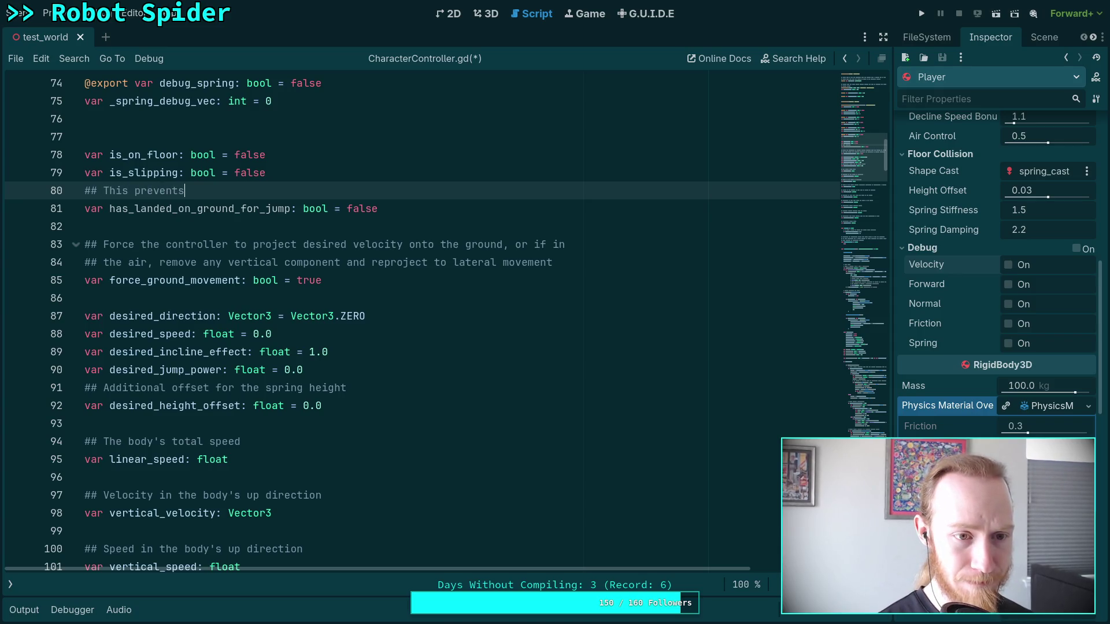
text(jumpin)
Step: Complete the comment: prevents jumping continuously up steep ground; set to false upon performing a jump
key(BackSpace)
key(BackSpace)
key(BackSpace)
text(ping continu)
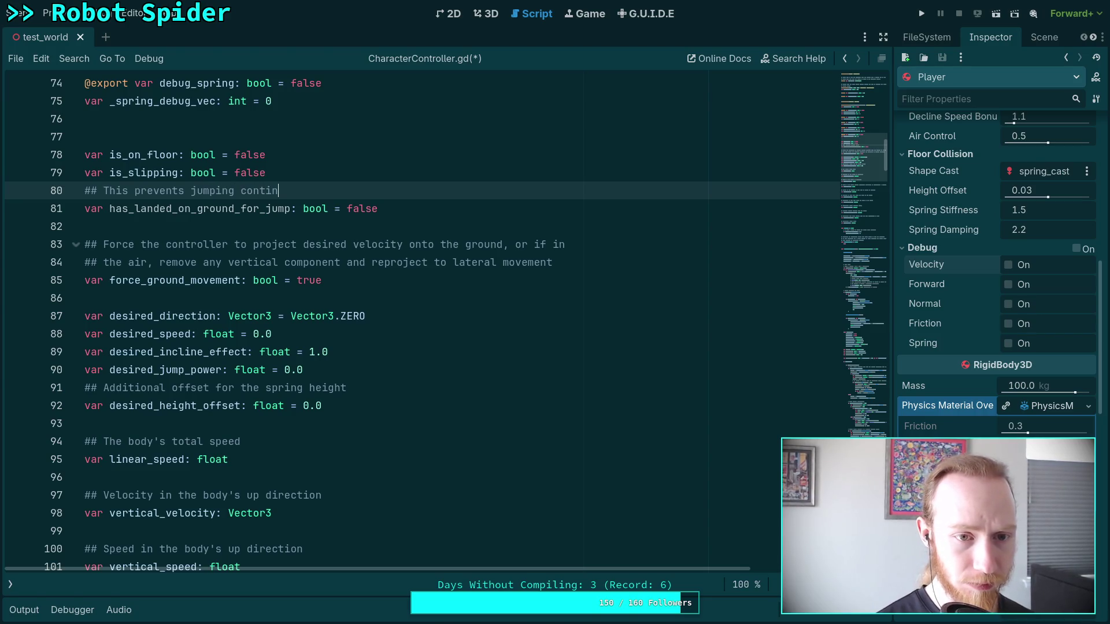
text(ously o)
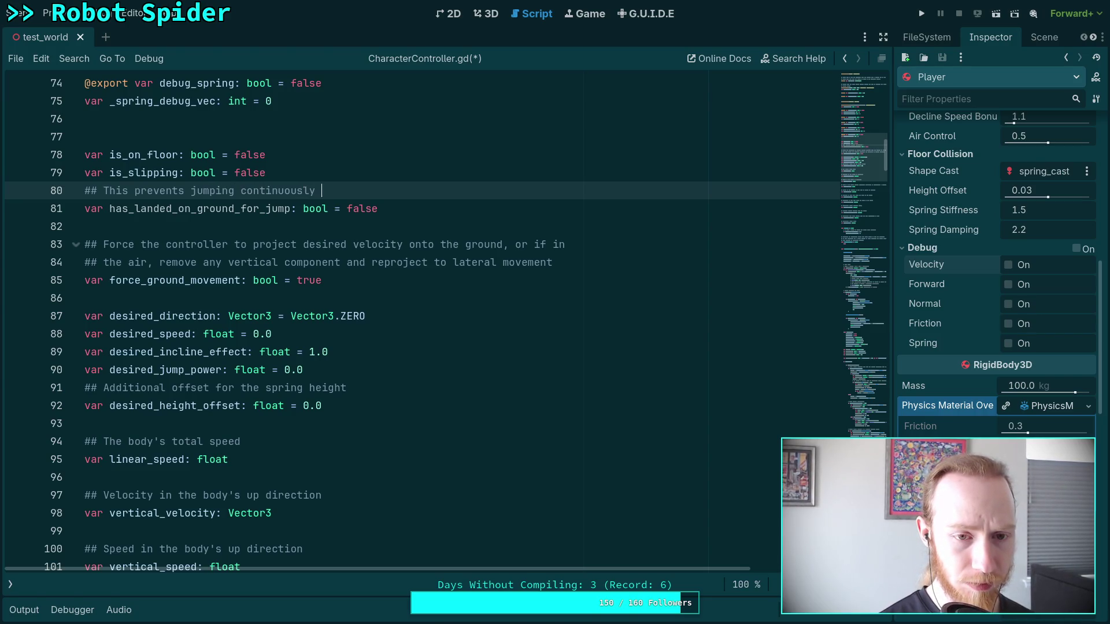
key(BackSpace)
text(up stee)
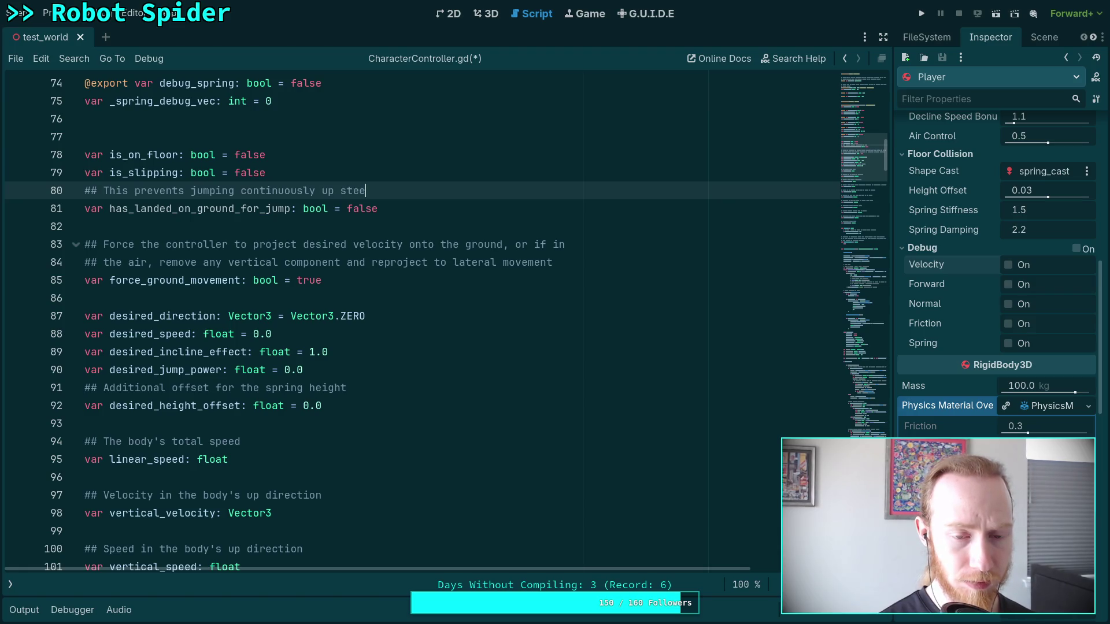
text(p )
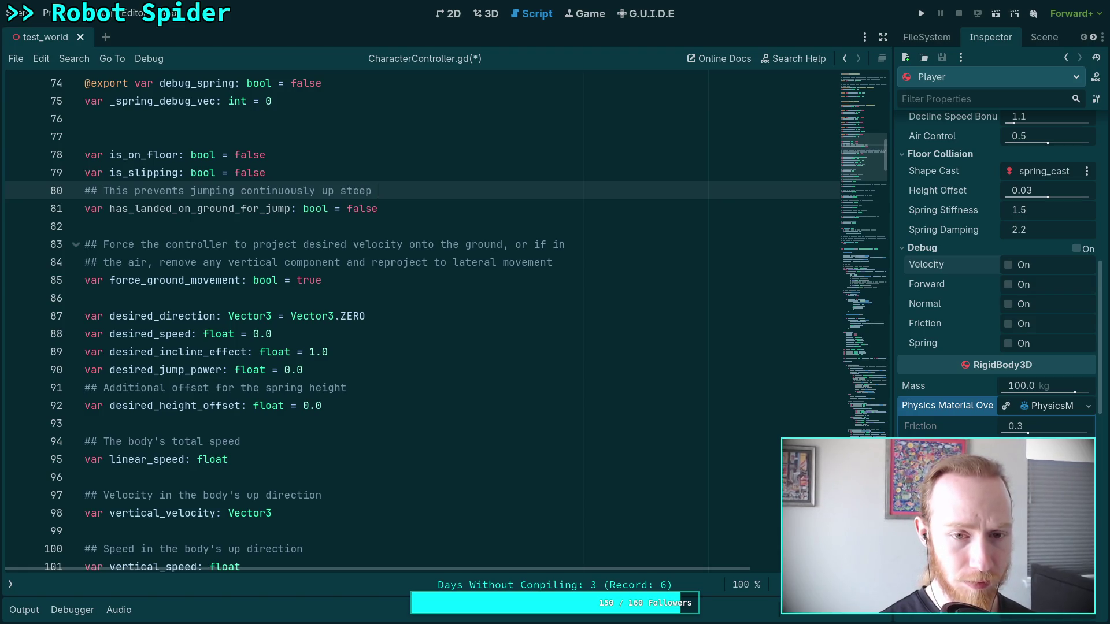
text(ground)
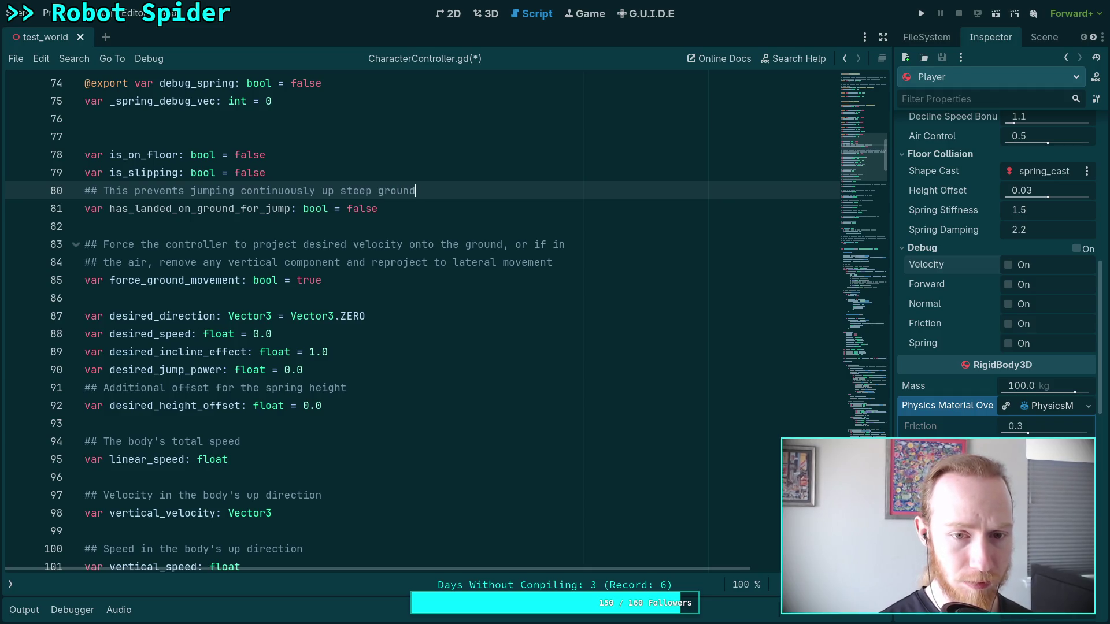
text(. Must land on )
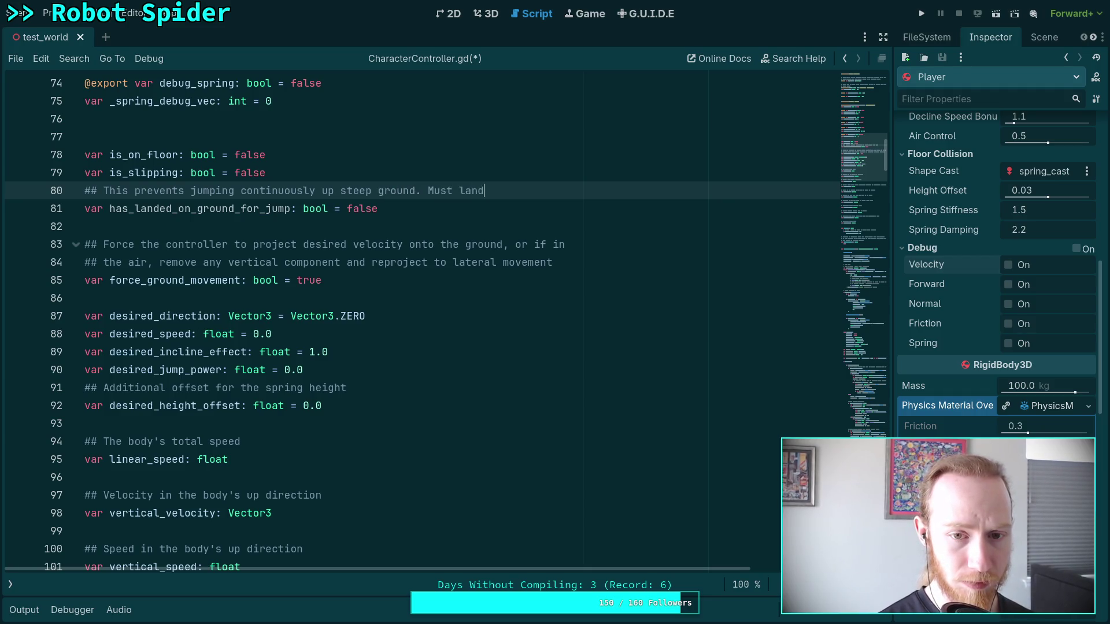
text(flat gro)
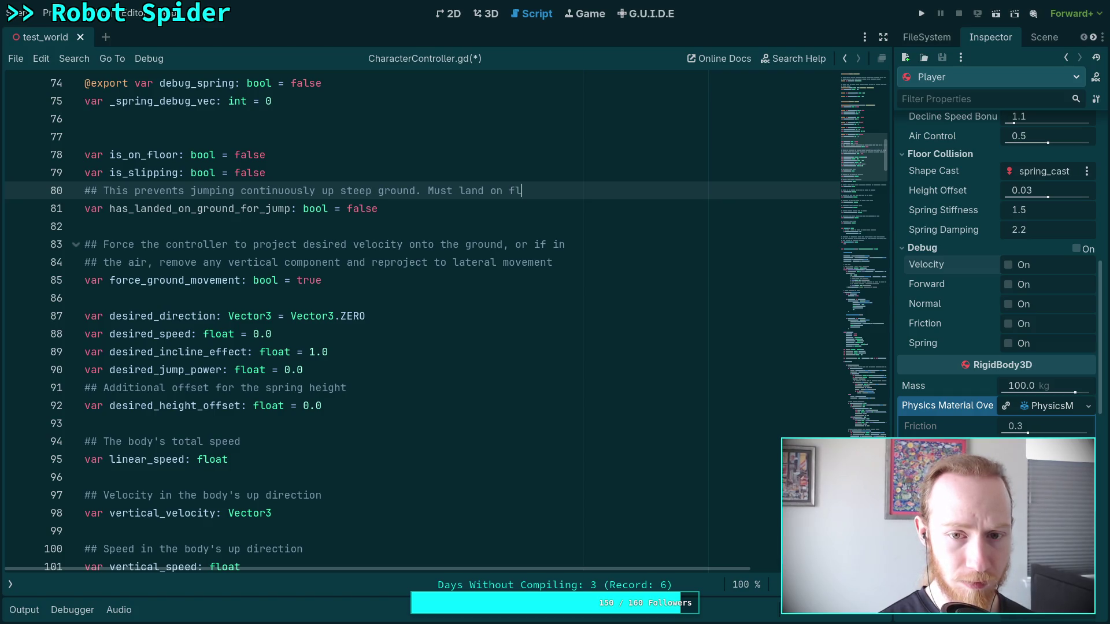
text(und to )
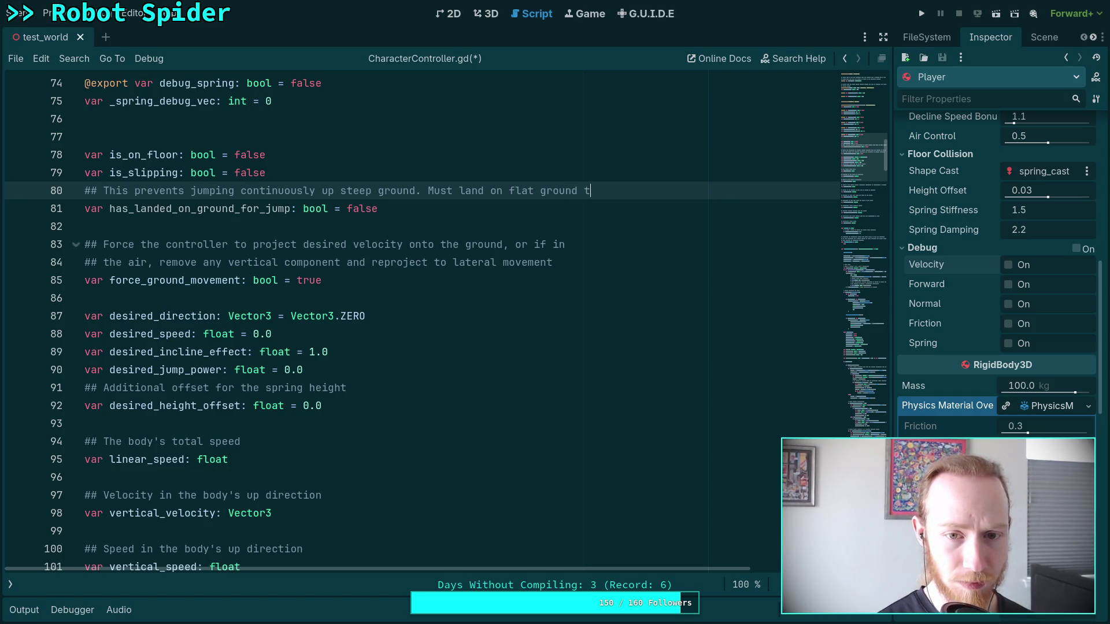
text(become true,)
key(Return)
text(## set to false )
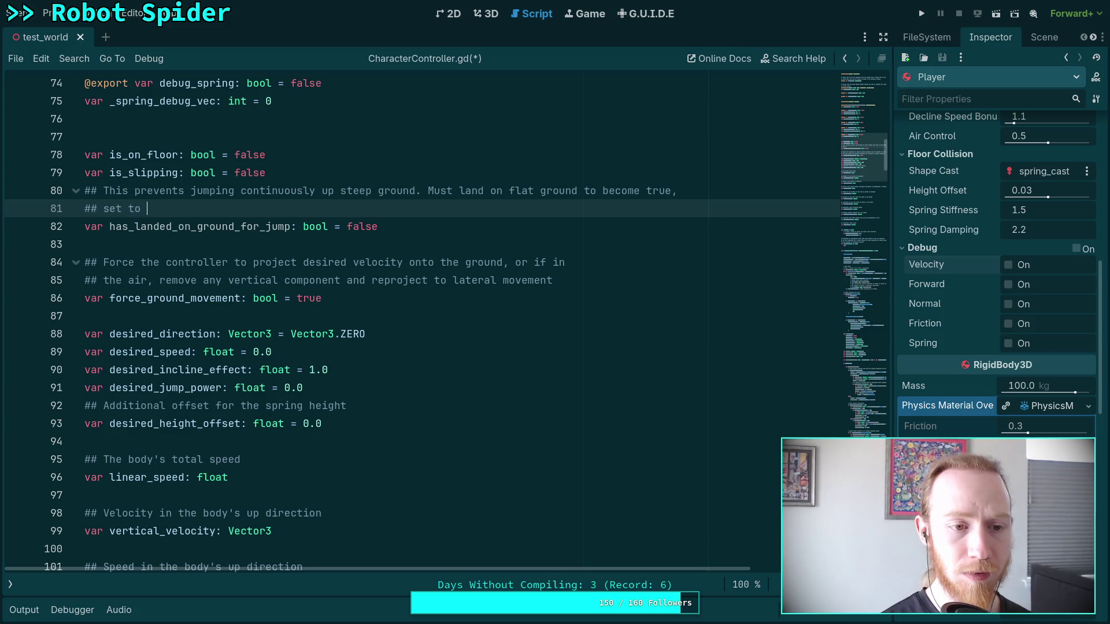
text(upon )
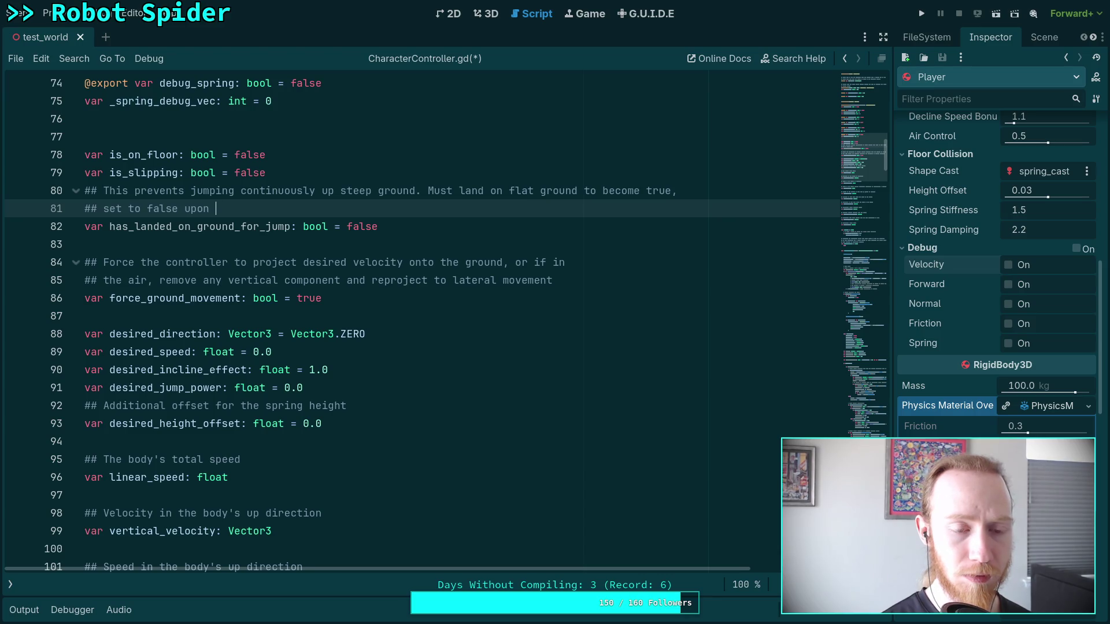
text(perform)
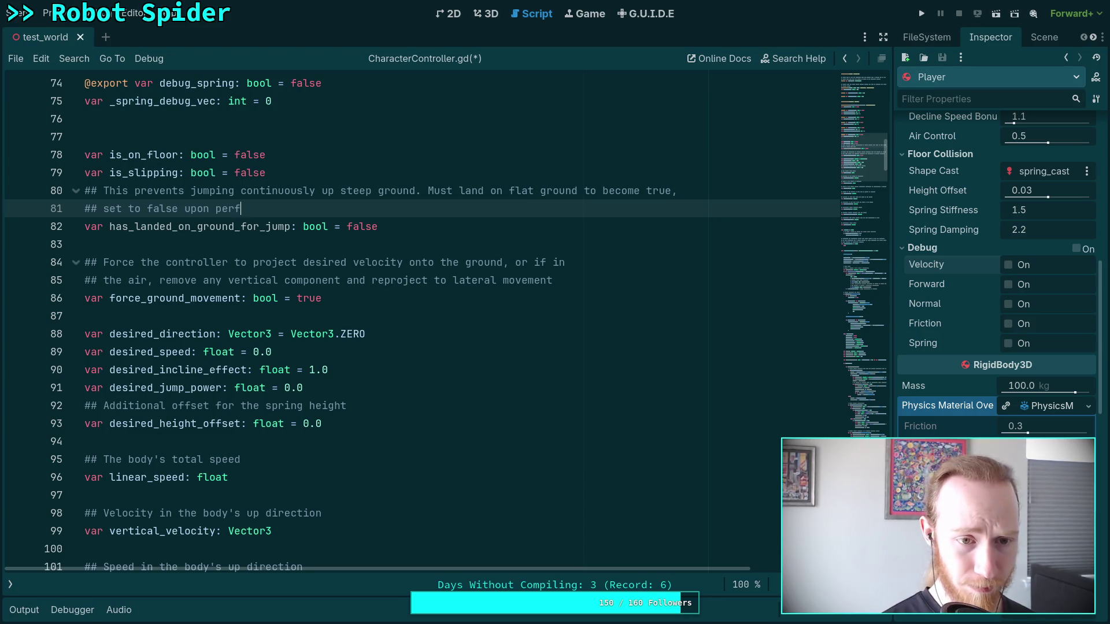
text(ing a )
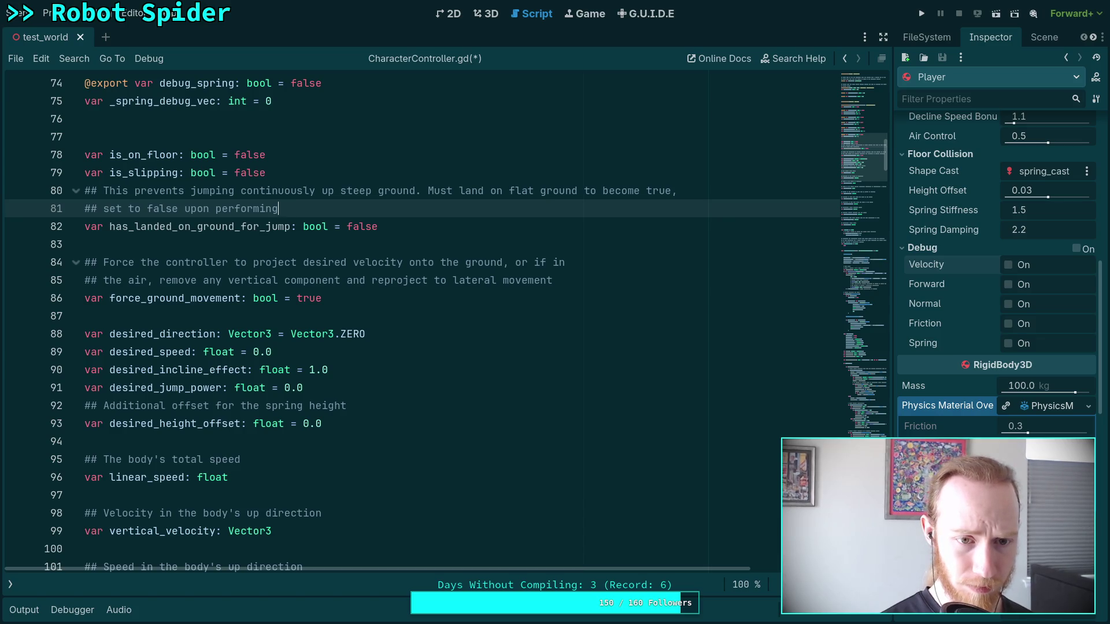
text(jump.)
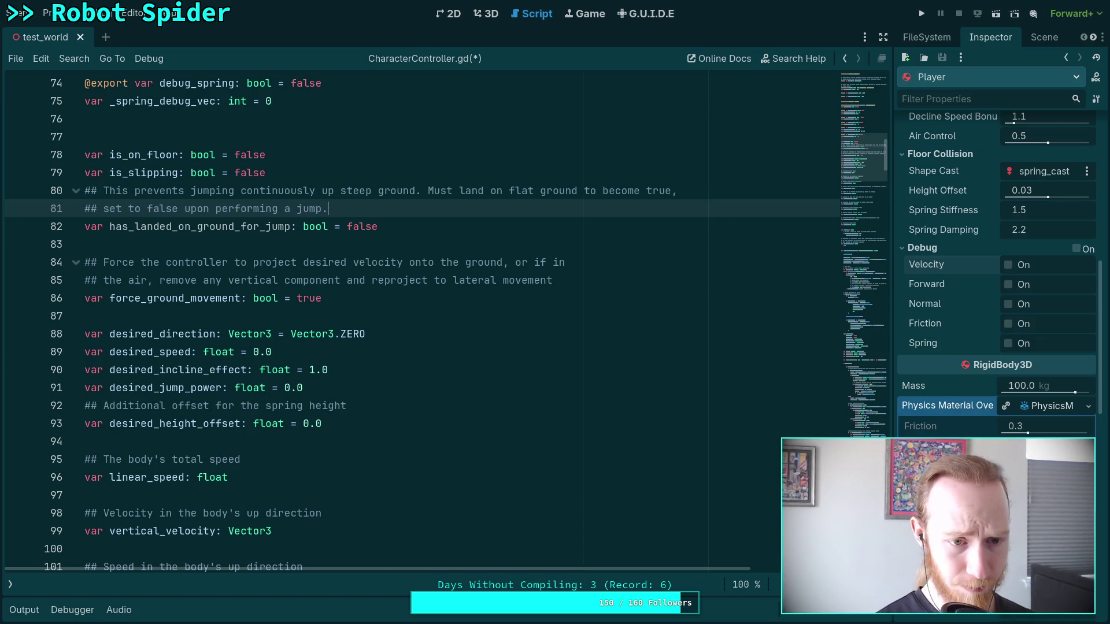
scroll(387, 315, down, 20)
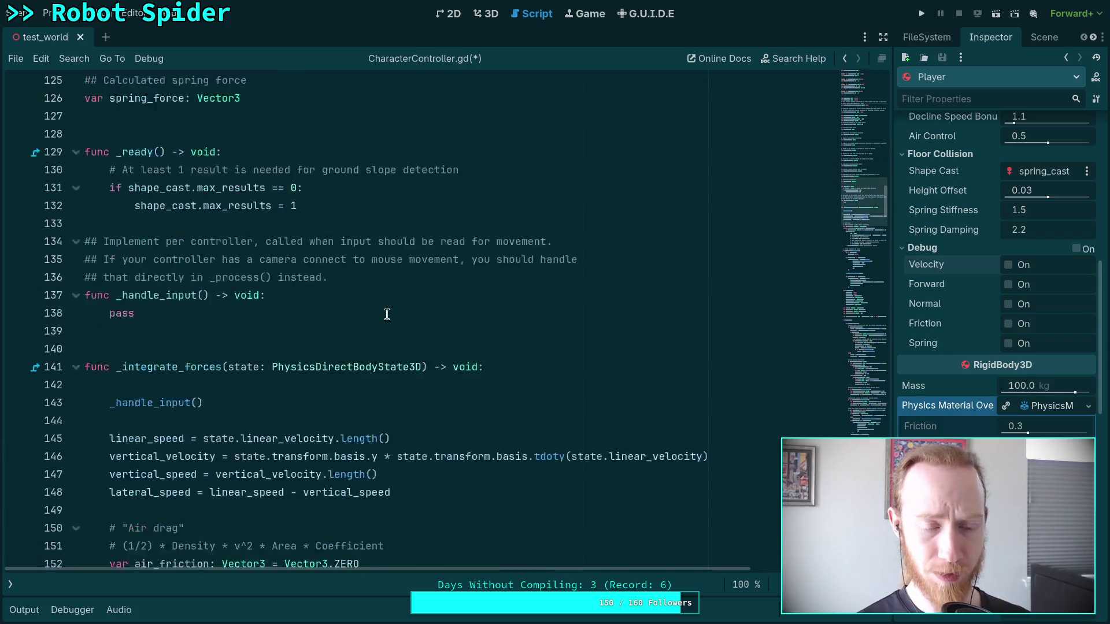
scroll(387, 315, down, 15)
click(847, 419)
scroll(653, 425, down, 20)
scroll(652, 424, up, 3)
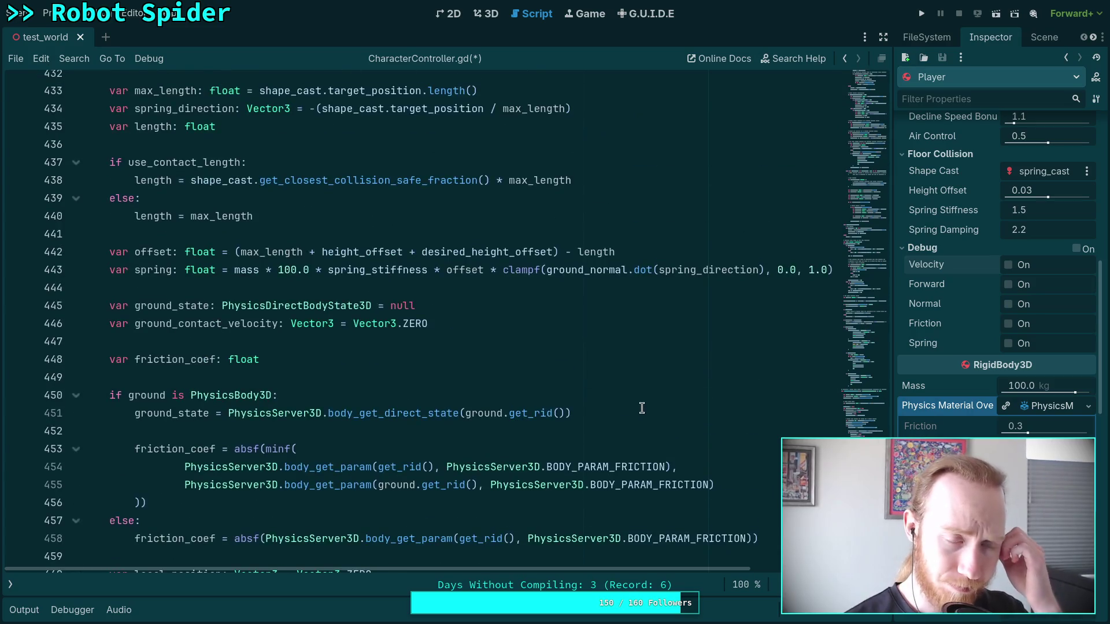
scroll(638, 399, down, 10)
scroll(637, 399, down, 15)
scroll(629, 392, up, 4)
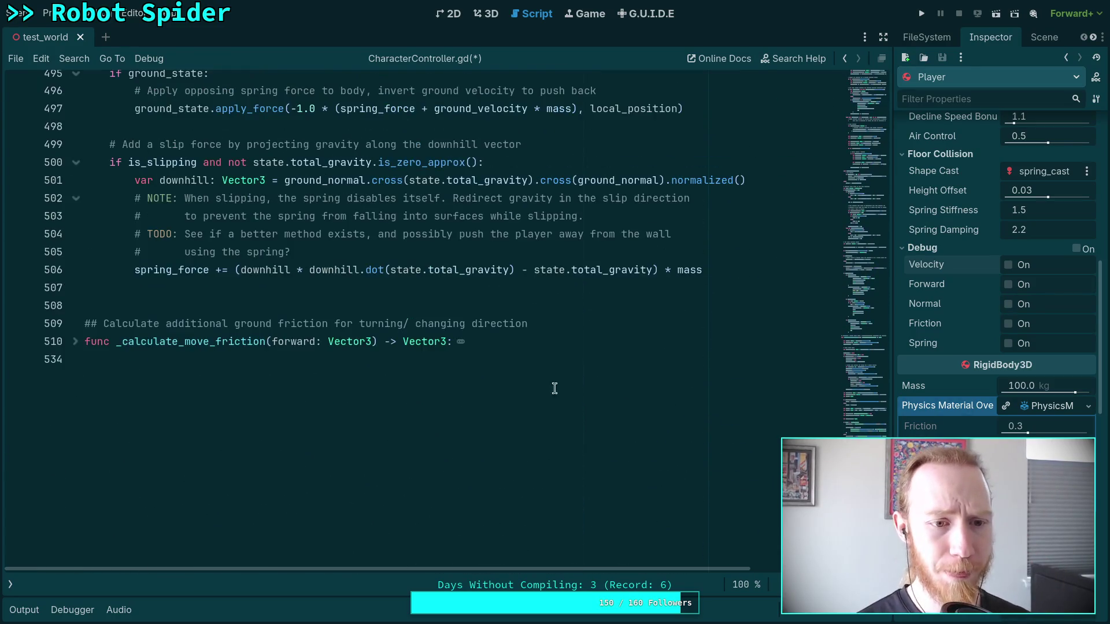
scroll(307, 349, up, 20)
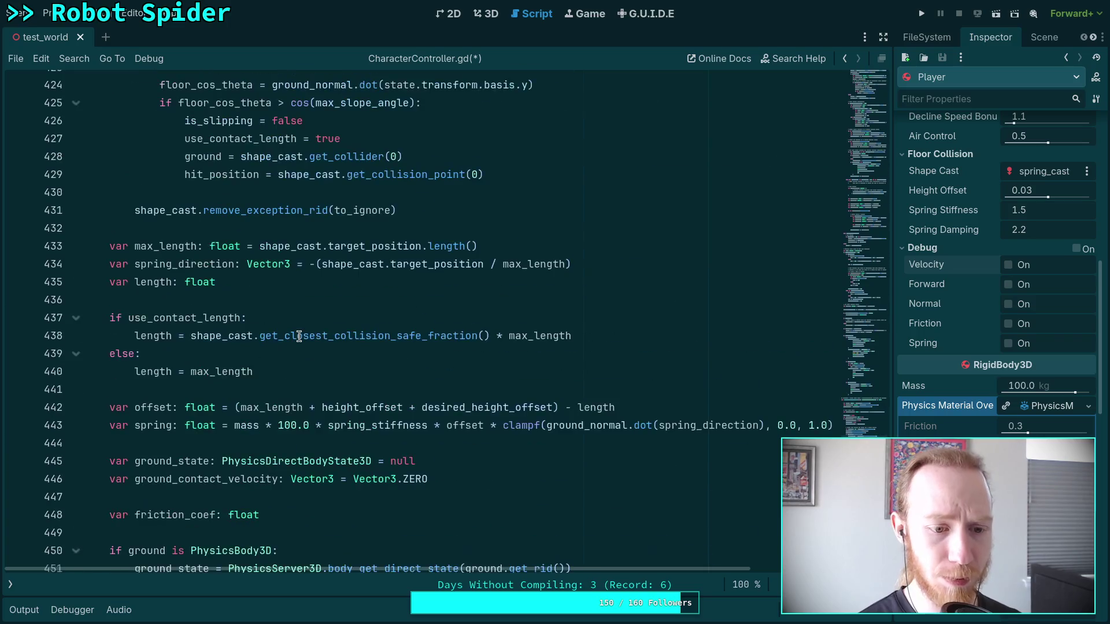
scroll(299, 337, up, 1)
scroll(279, 312, down, 2)
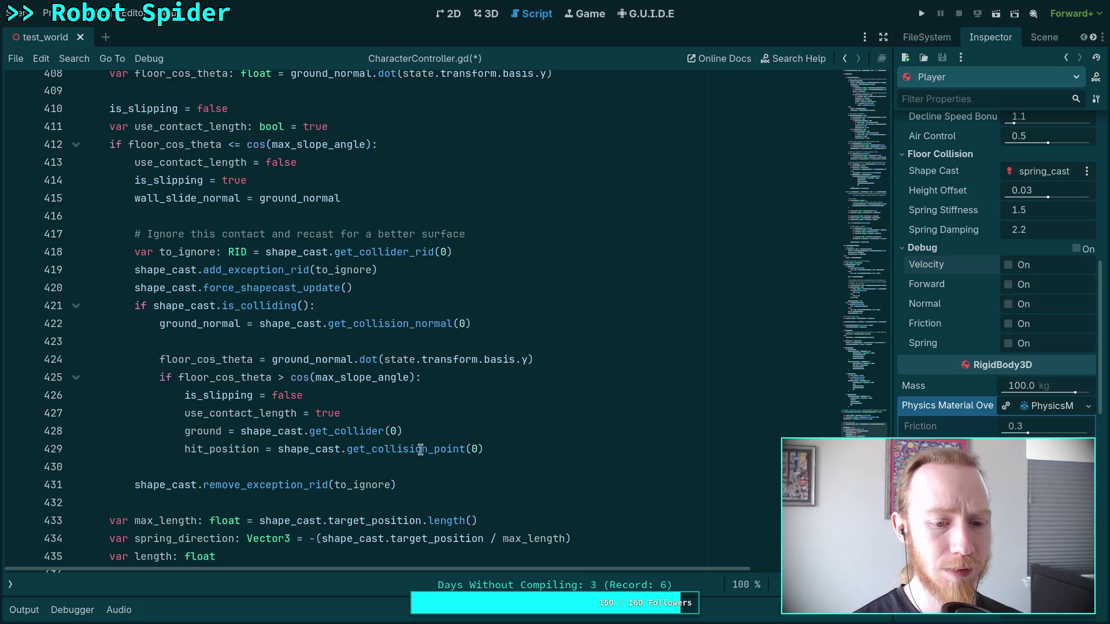
scroll(431, 448, up, 2)
Step: Add 'has_landed_on_ground_for_jump = true' after is_slipping = false in the ground-force code
click(321, 215)
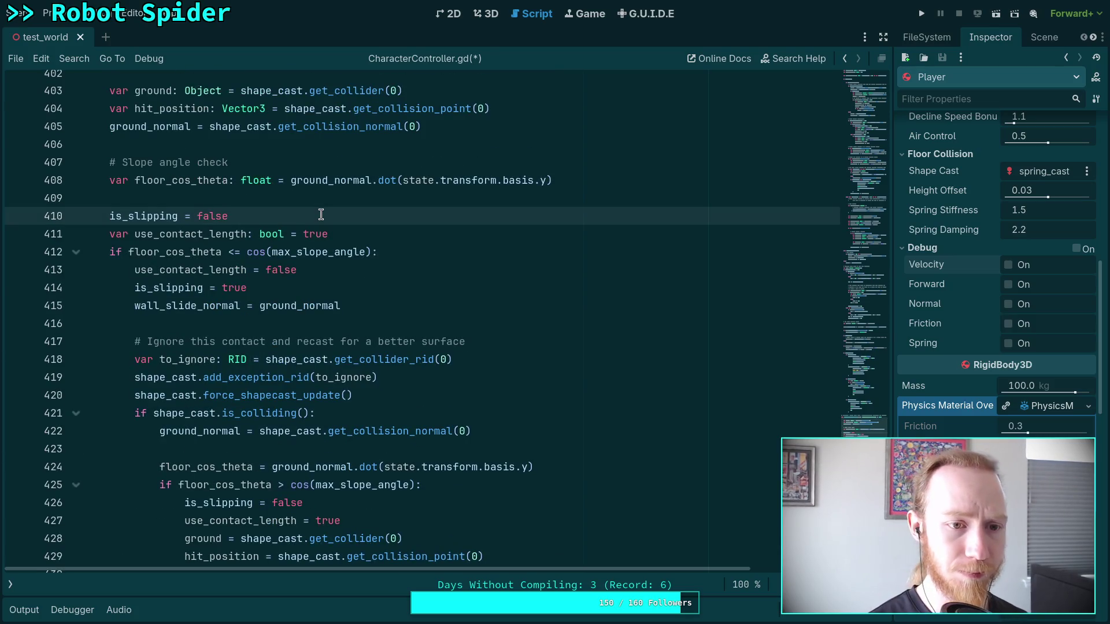
key(Return)
text(has_)
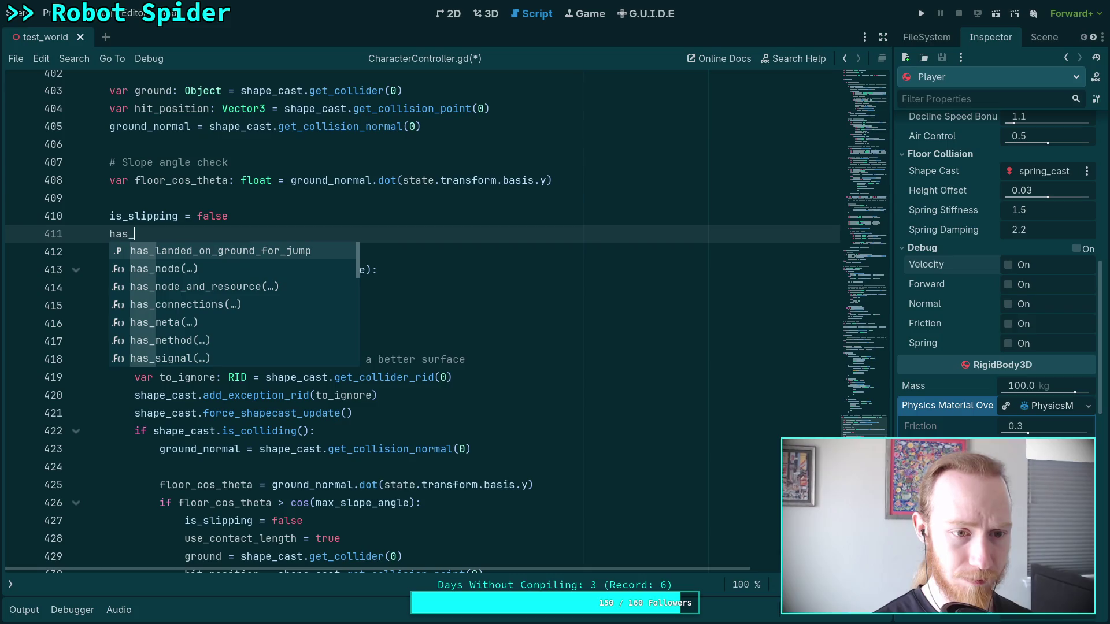
key(Return)
text(= true)
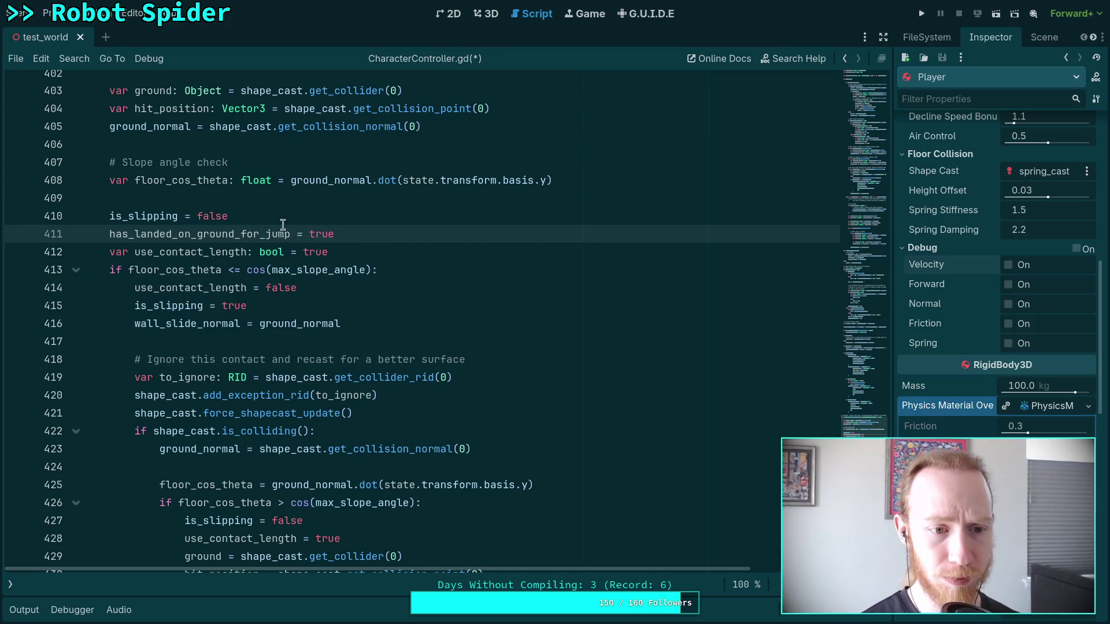
scroll(282, 223, down, 2)
click(338, 204)
key(Return)
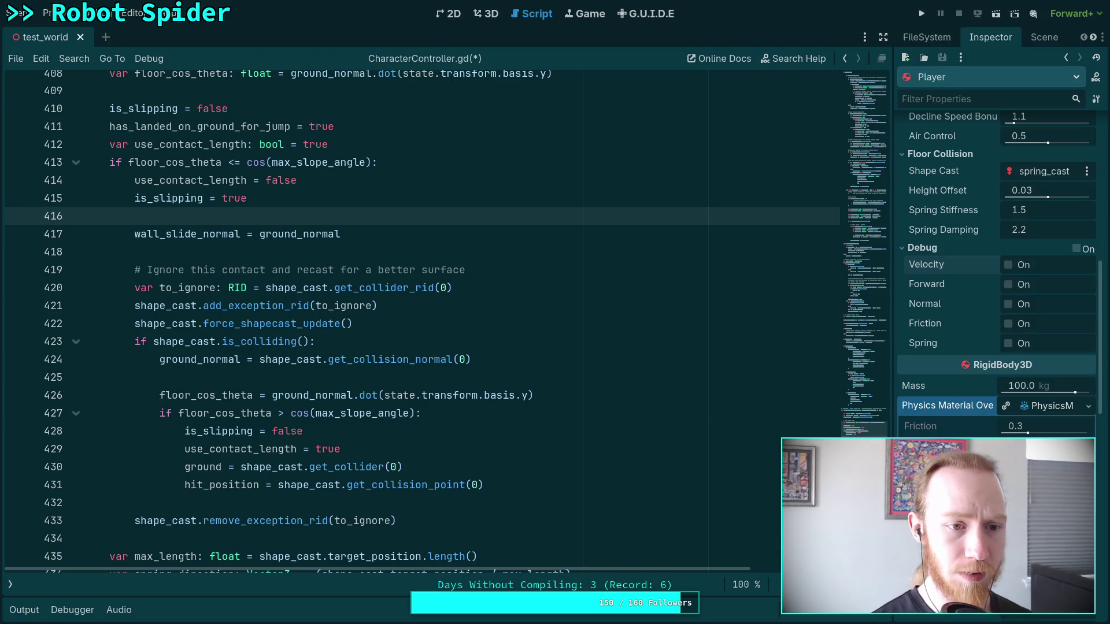
Step: Delete the misplaced flag assignment and the leftover empty line 411
click(370, 127)
key(shift+Up)
key(BackSpace)
click(280, 198)
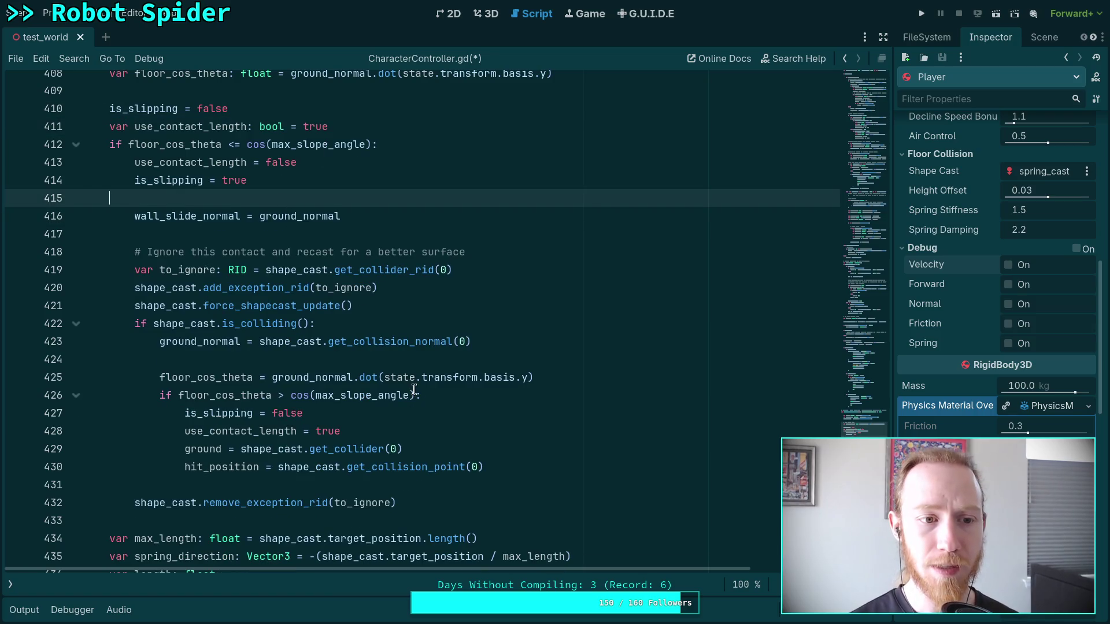
key(BackSpace)
Step: Set has_landed_on_ground_for_jump = true inside the recast walkable-slope branch
click(483, 377)
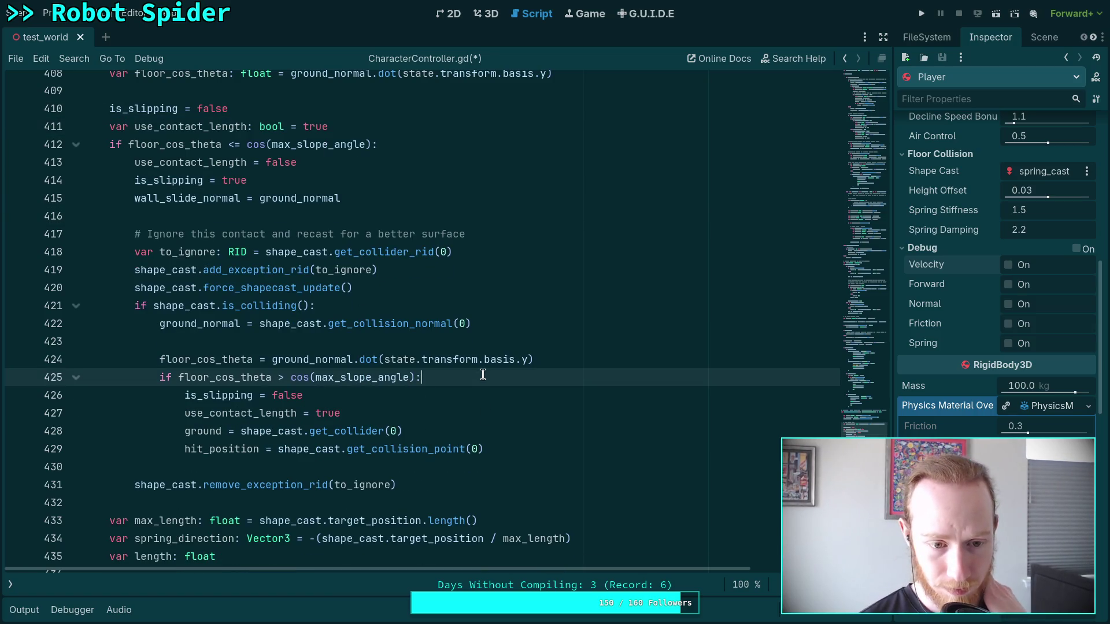
key(Down)
key(Return)
text(has_l)
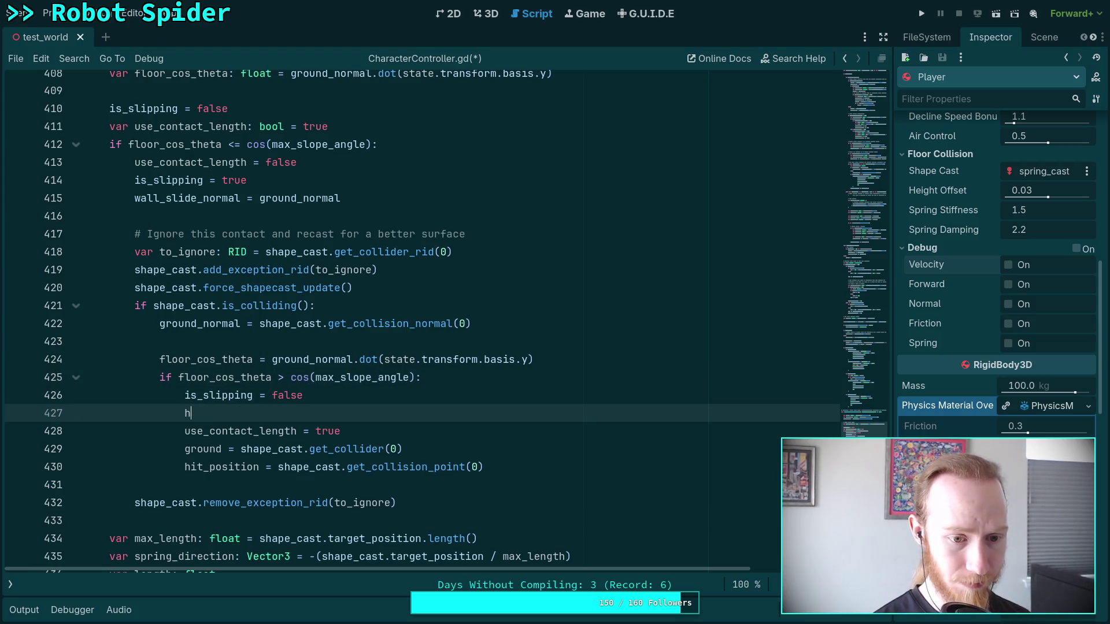
key(Return)
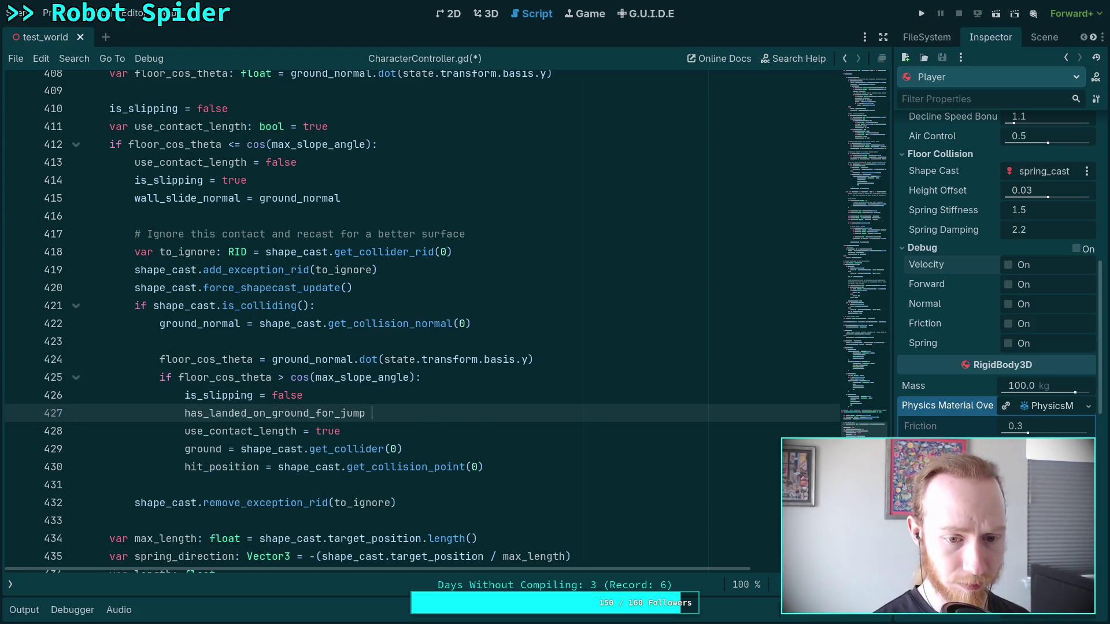
text(= true)
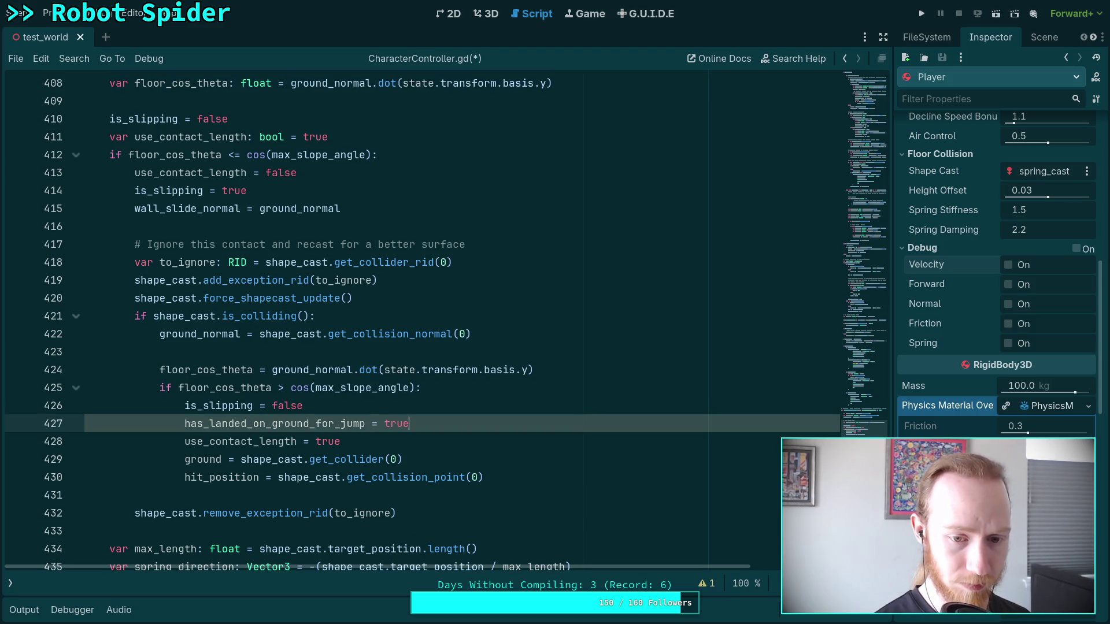
Step: Add an else: branch after remove_exception_rid setting has_landed_on_ground_for_jump = true
click(512, 479)
key(Return)
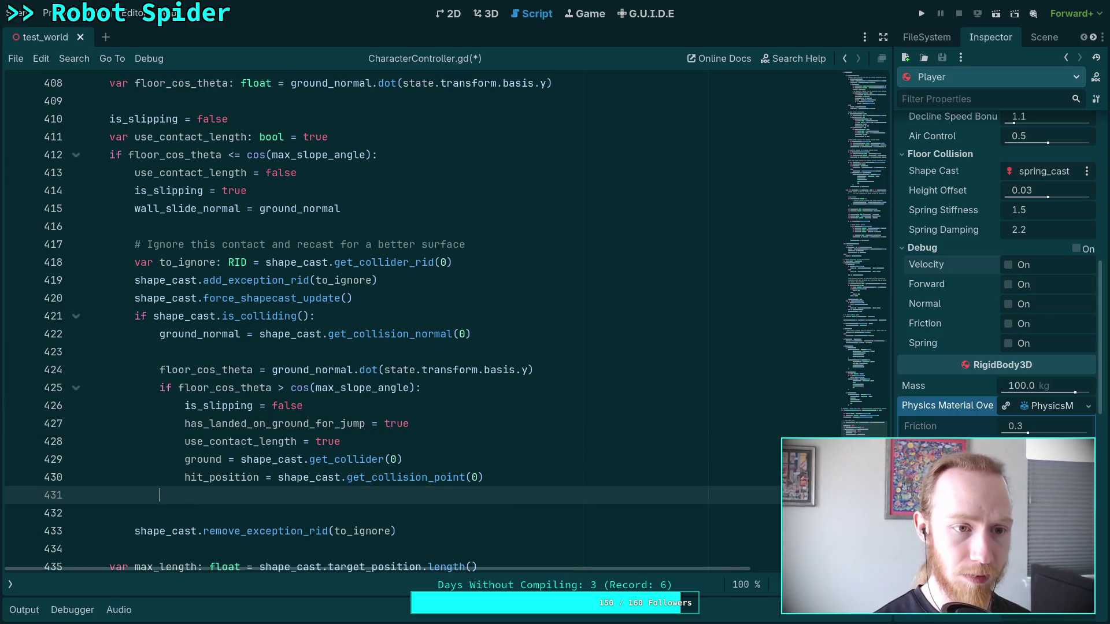
key(Delete)
key(Down)
key(Down)
text(else:)
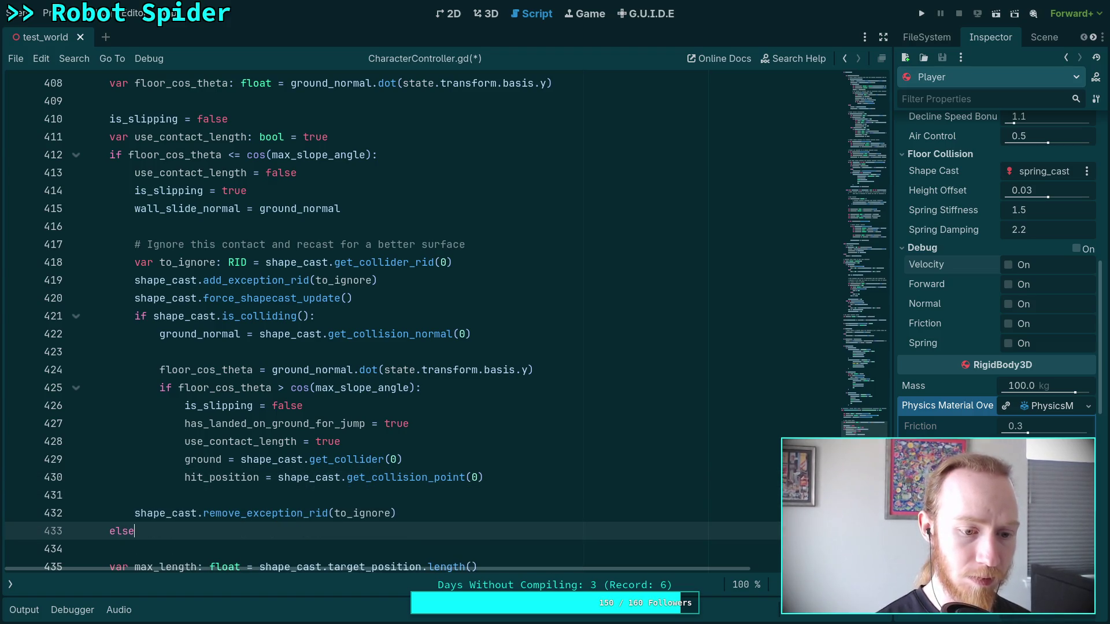
key(Return)
text(has_landed_on_ground_for_jump)
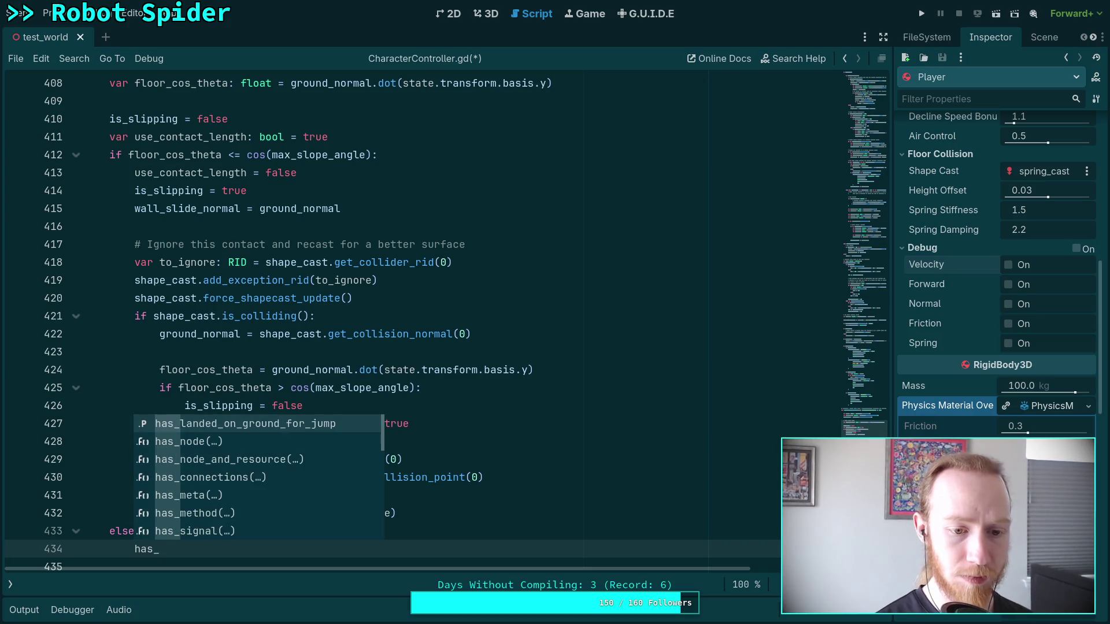
key(Return)
text(= true)
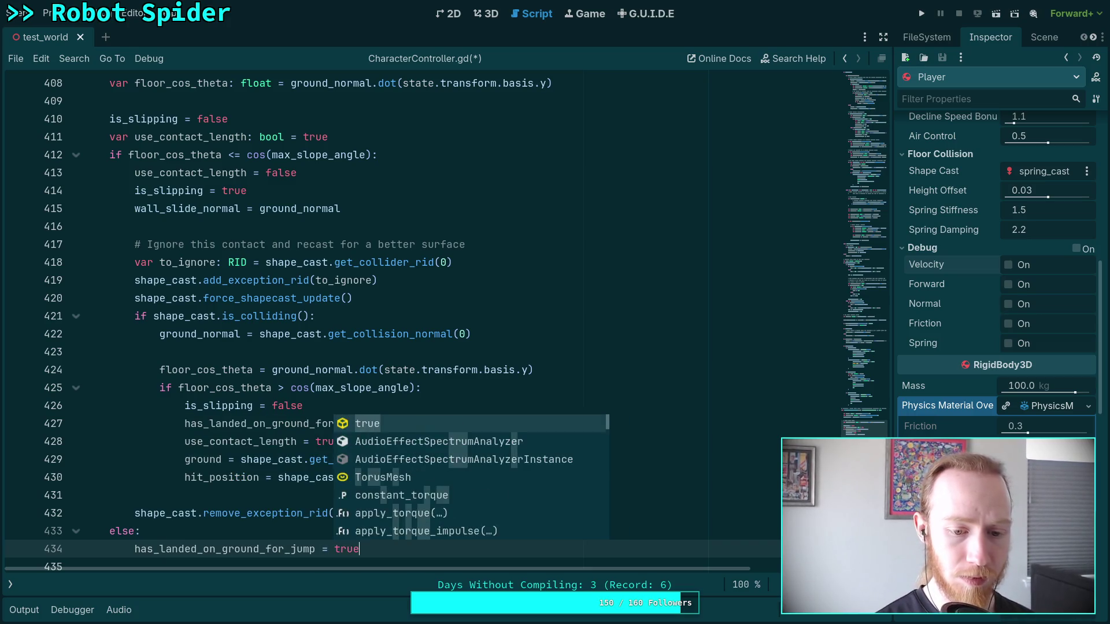
Step: Save CharacterController.gd and fold the _calculate_ground_force function
key(ctrl+s)
scroll(565, 399, down, 1)
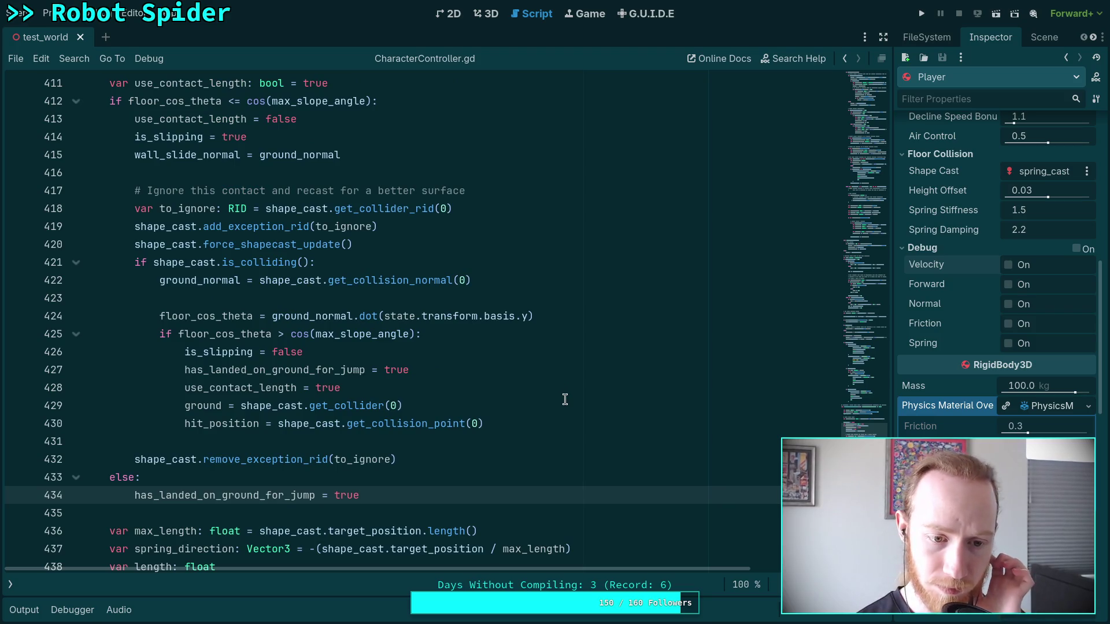
scroll(565, 399, up, 10)
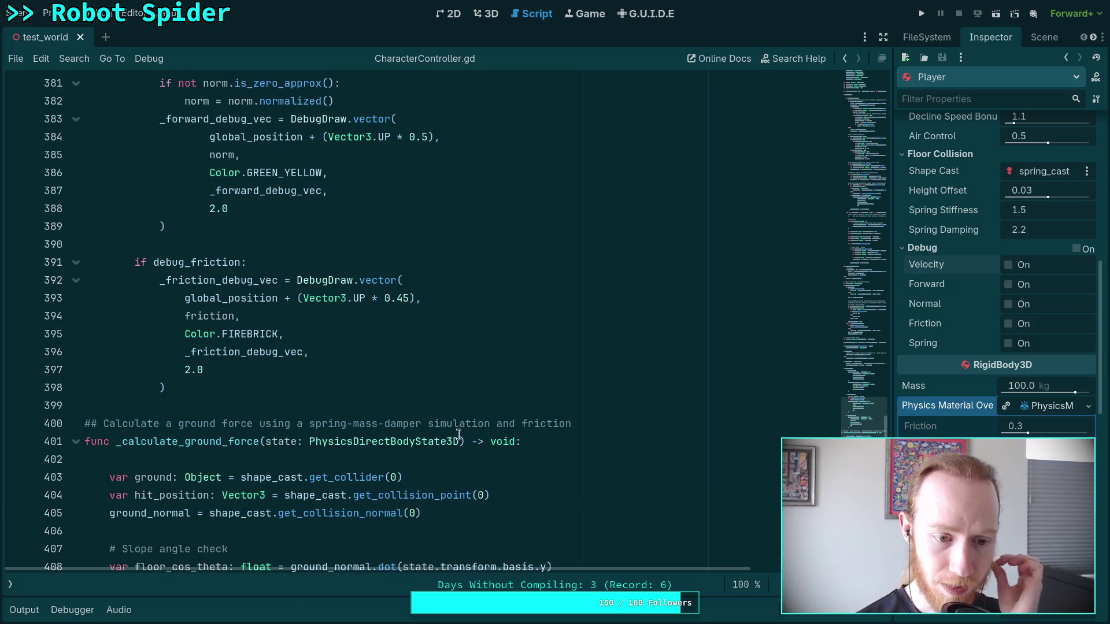
click(75, 442)
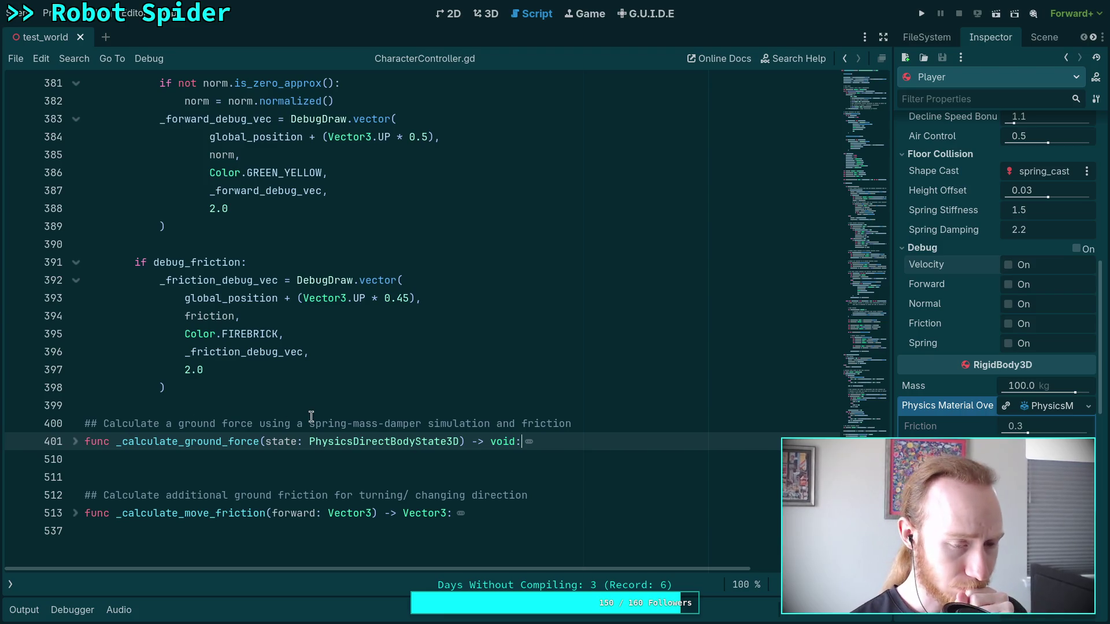
Step: Add a line resetting has_landed_on_ground_for_jump to false in the jump code
scroll(311, 416, up, 13)
scroll(311, 416, up, 10)
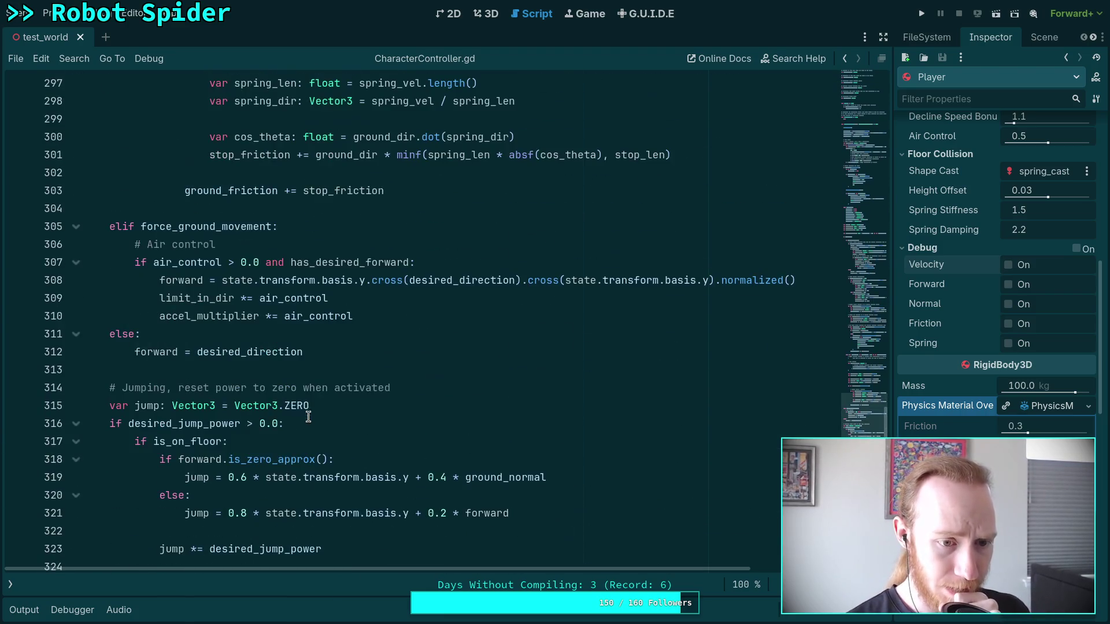
scroll(220, 407, down, 3)
scroll(231, 298, down, 1)
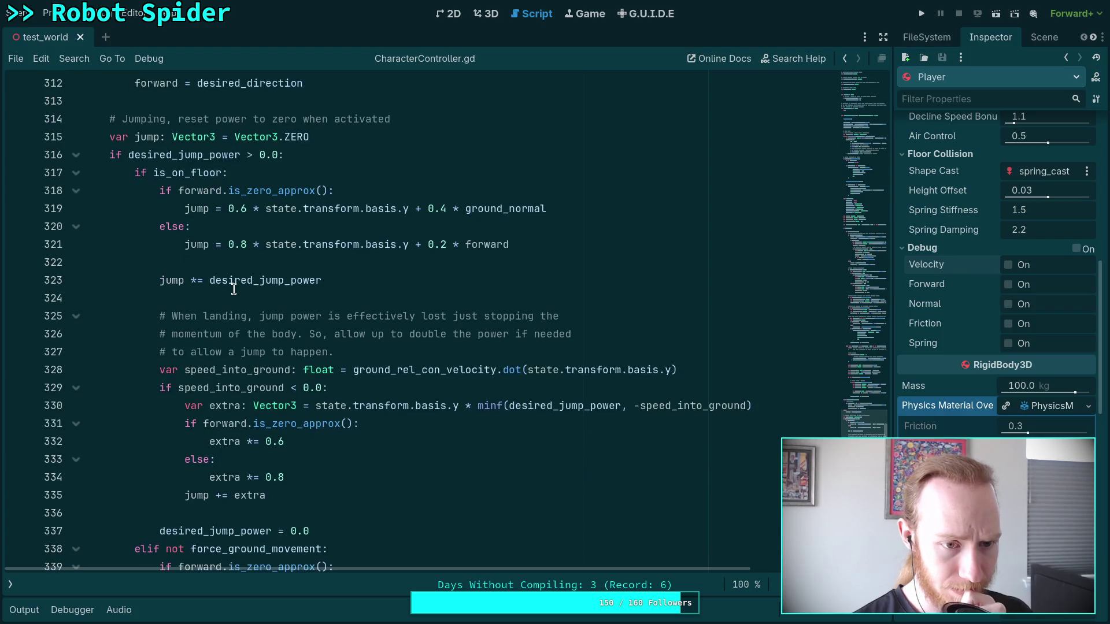
click(168, 283)
key(ctrl+z)
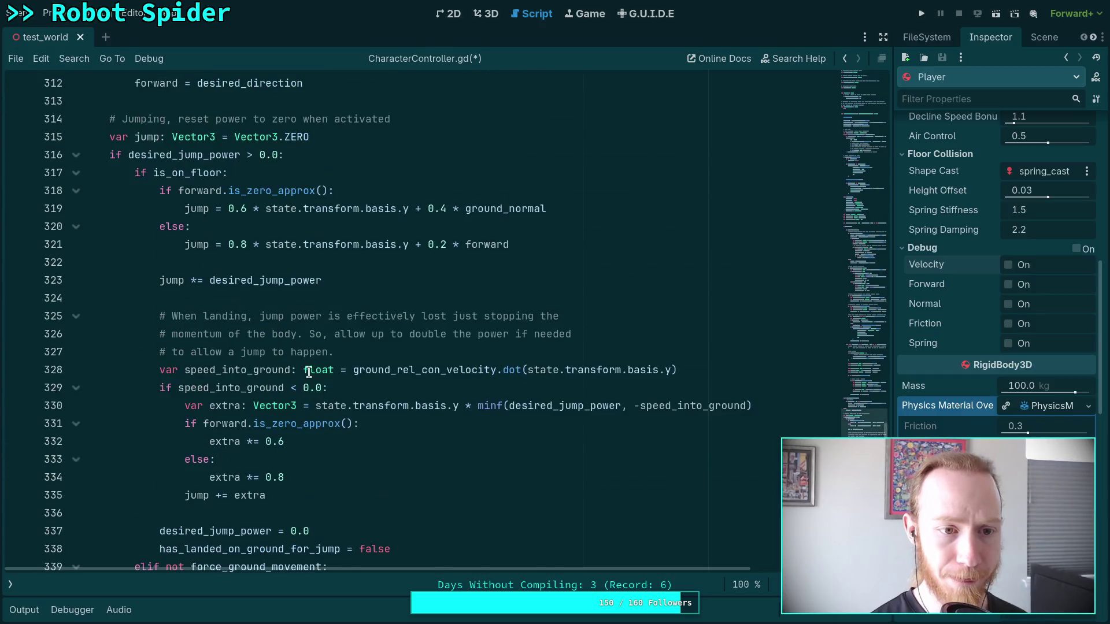
Step: Change line 317 to 'if is_on_floor and has_landed_on_ground_for_jump:' and save
click(222, 173)
text(and has_)
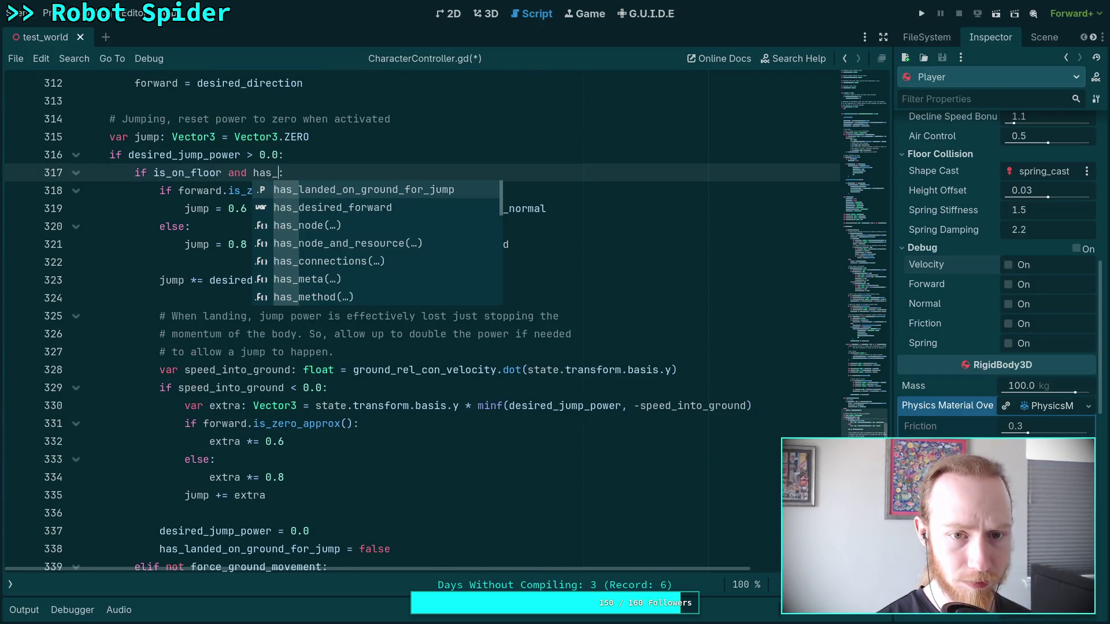
key(Return)
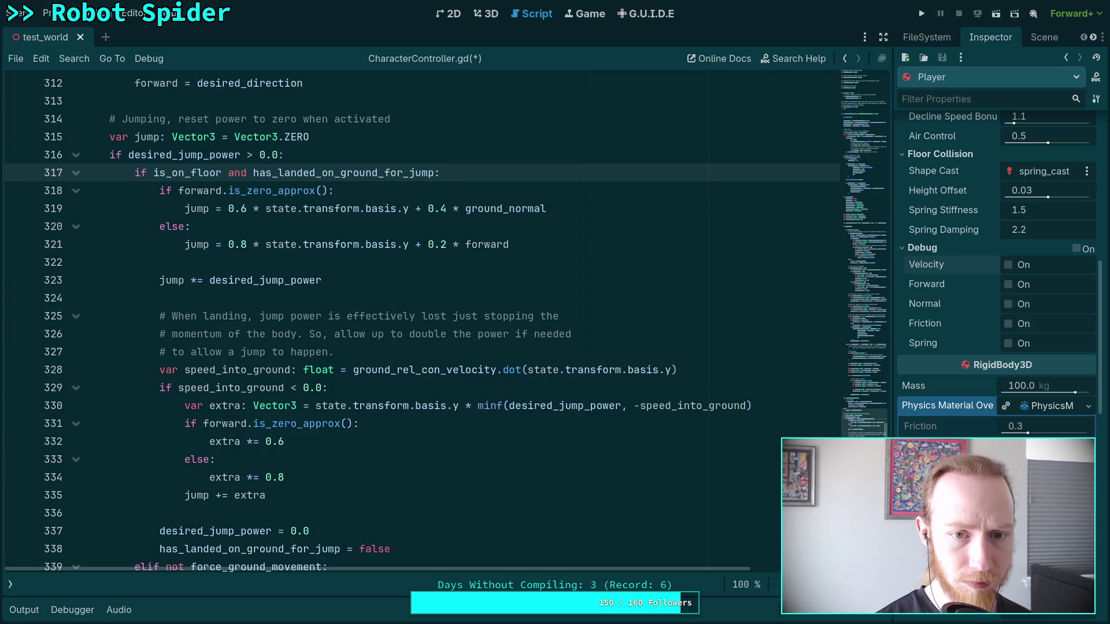
key(ctrl+s)
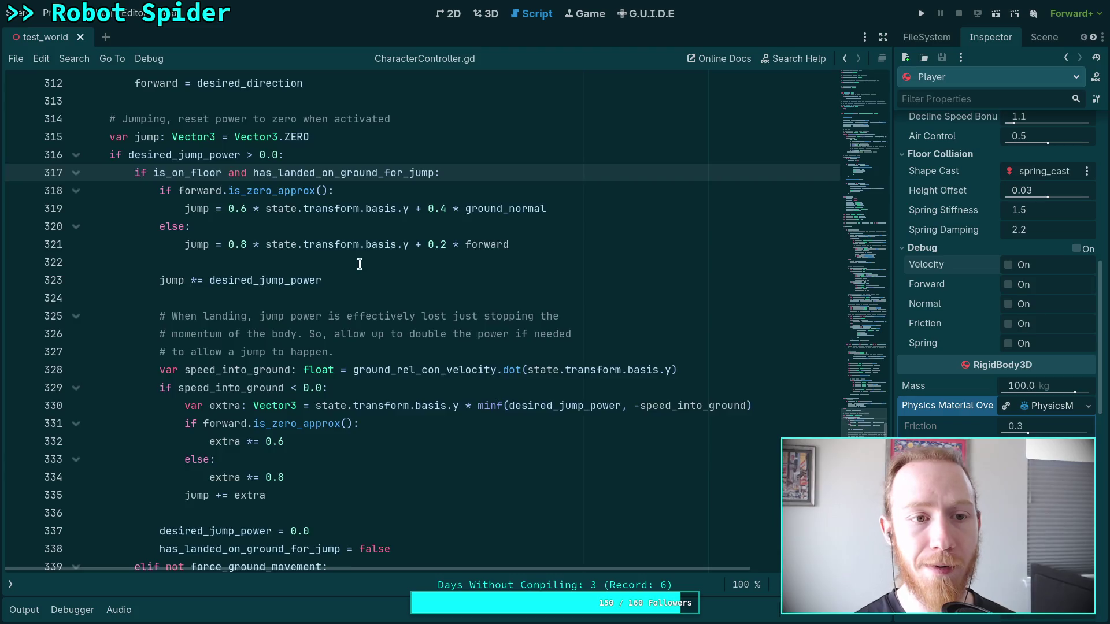
scroll(359, 264, up, 20)
scroll(304, 249, up, 15)
Step: Run the game and walk the player past the yellow disc up the blue staircase
click(922, 13)
key(w)
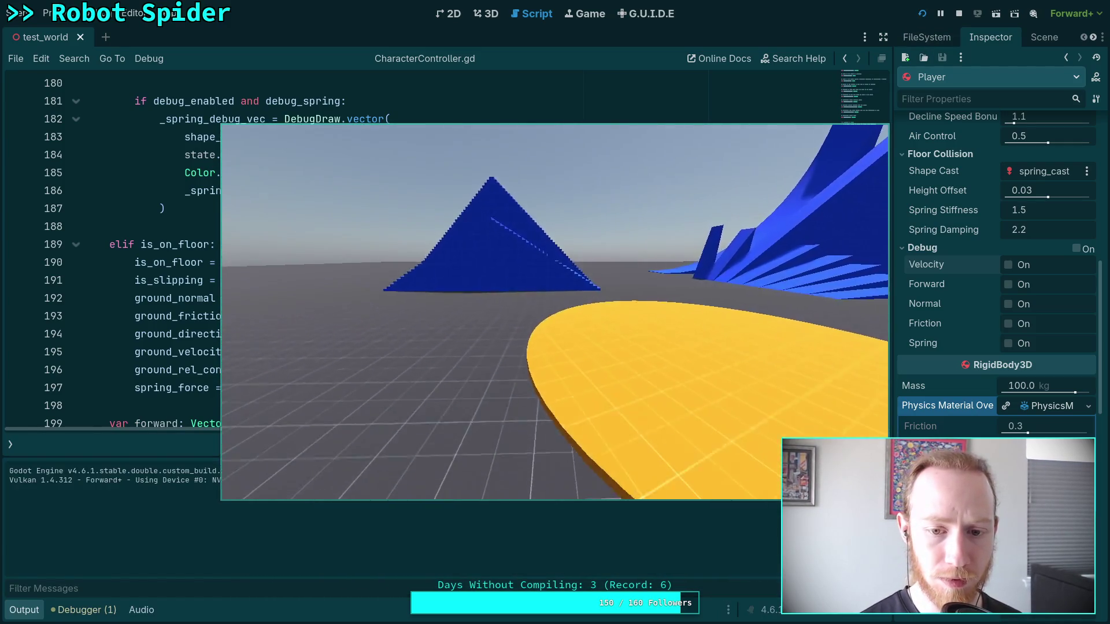
key(a)
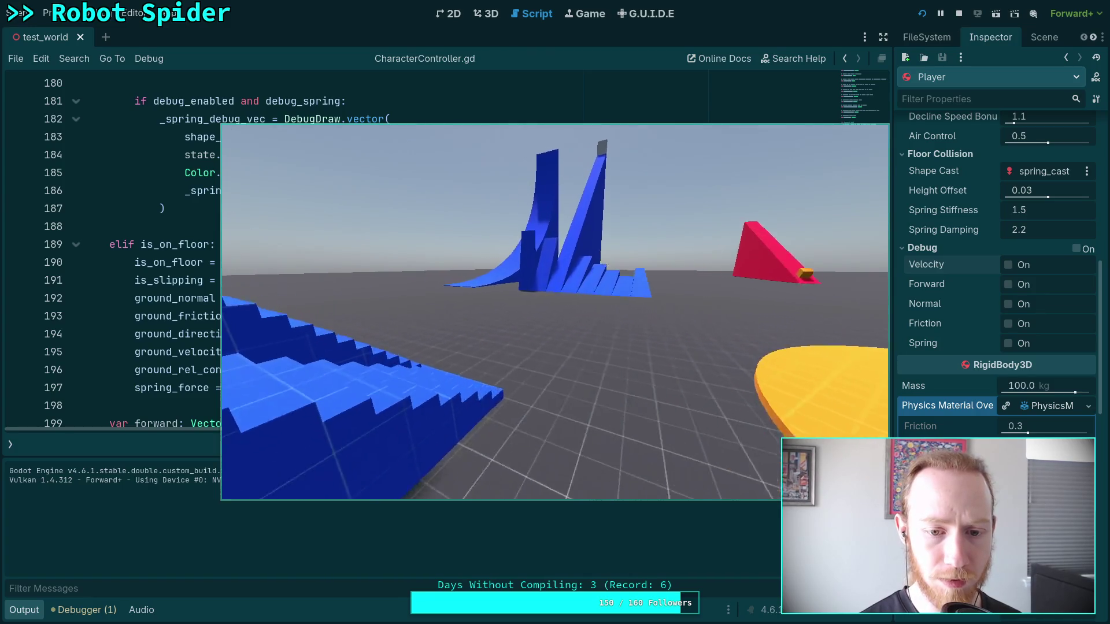
key(w)
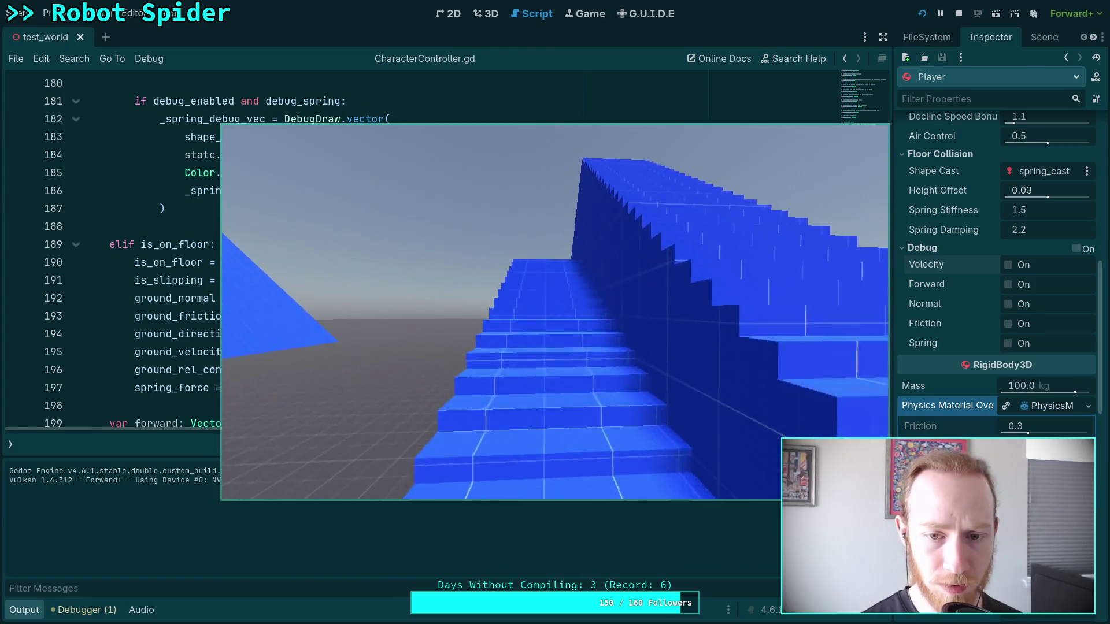
key(w)
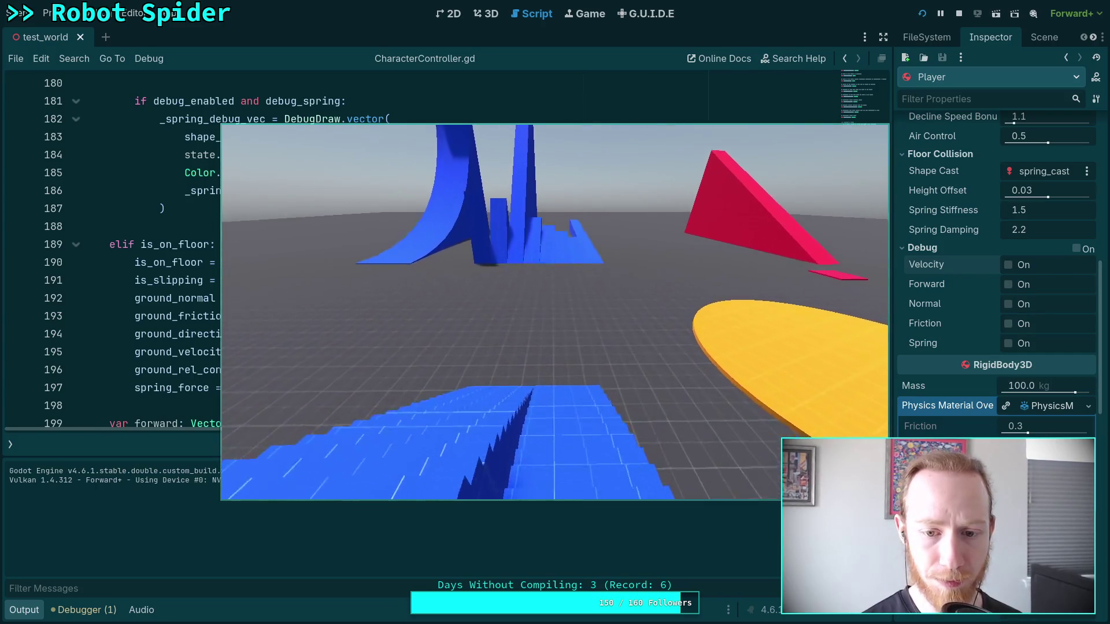
key(w)
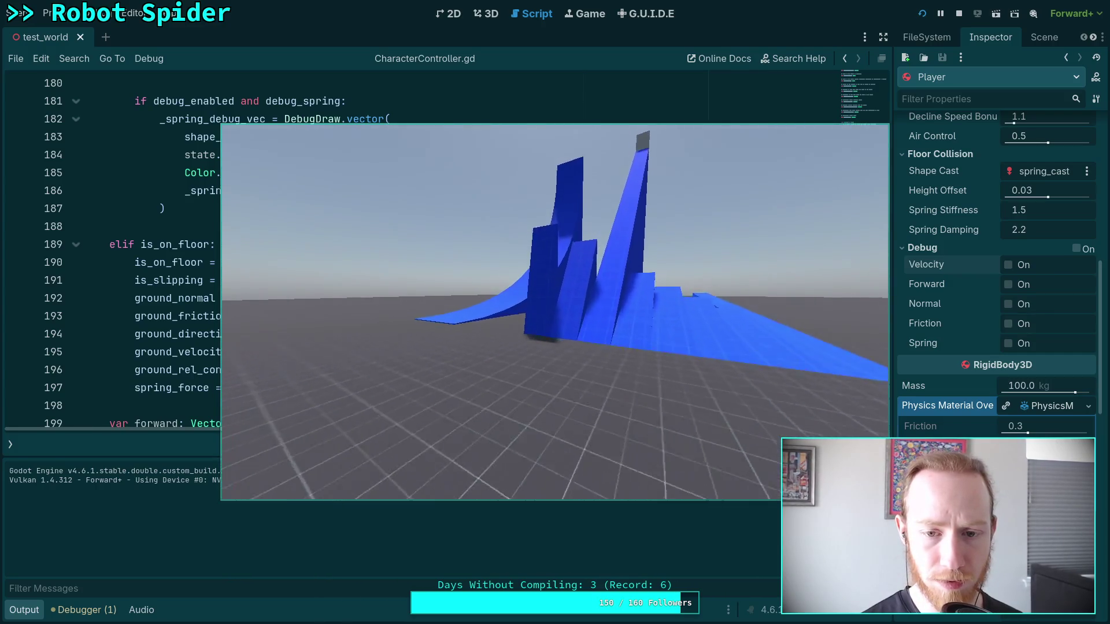
Step: Try climbing the steep blue ramp walls, slide back down, then stop the game
key(w)
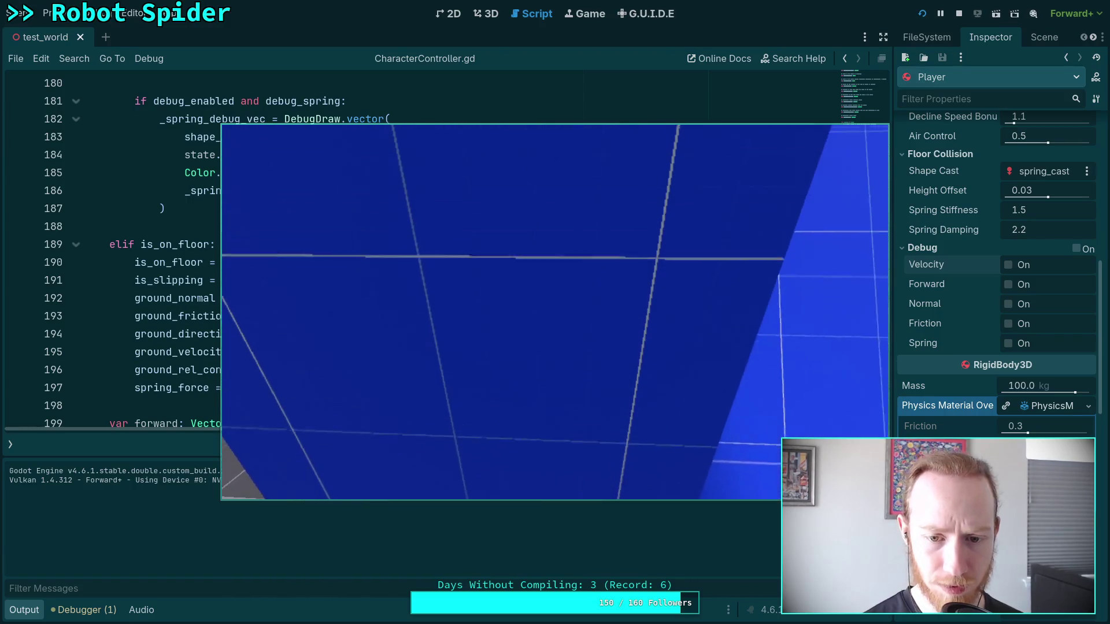
key(w)
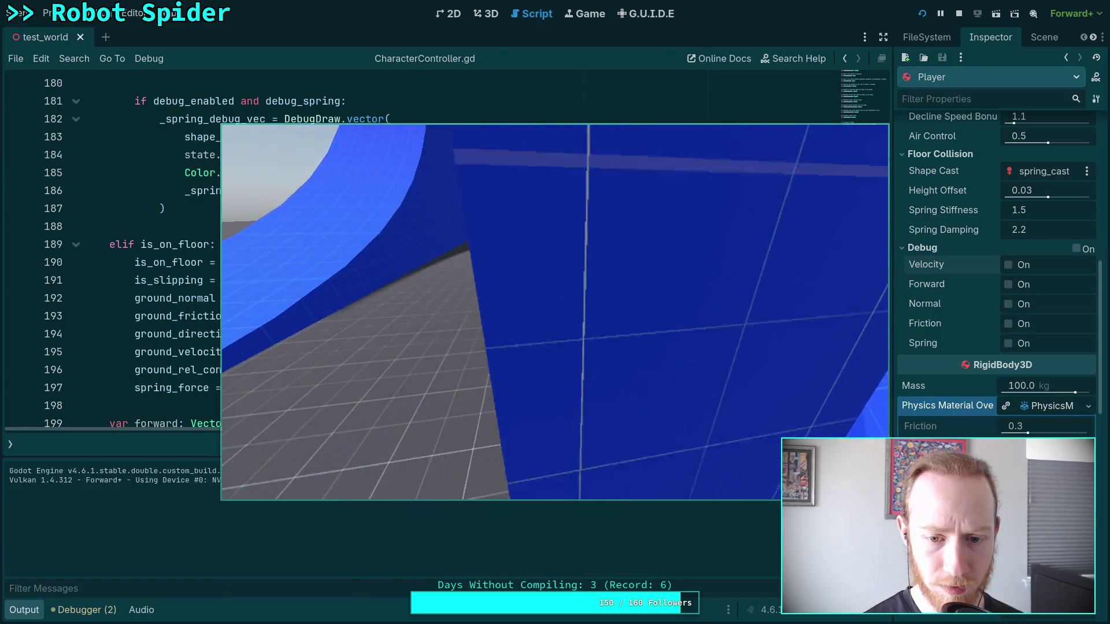
key(w)
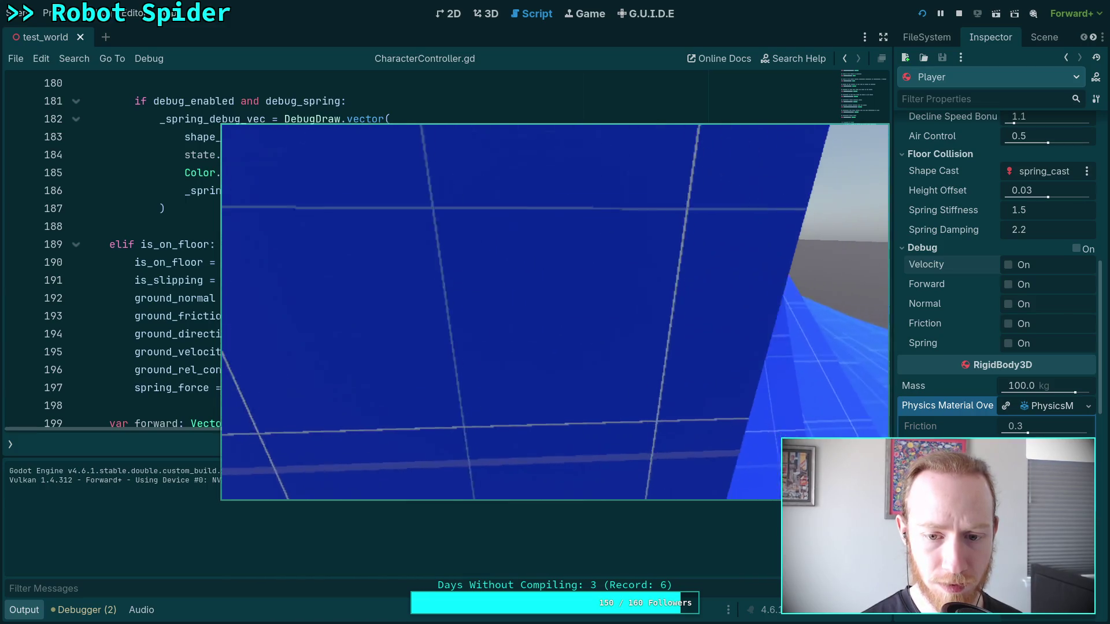
key(w)
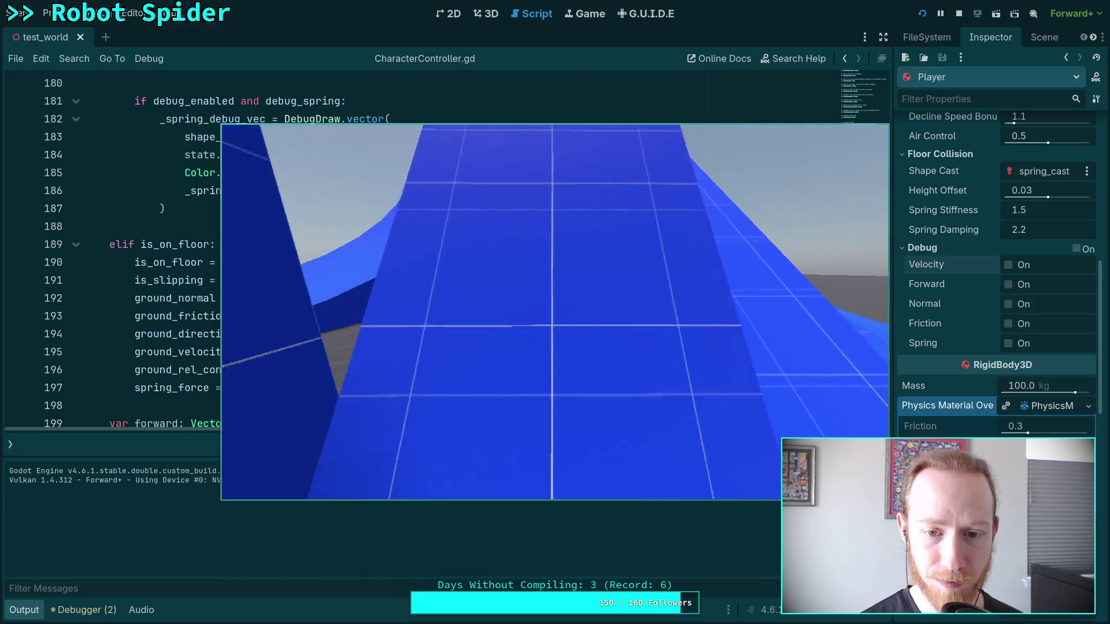
key(w)
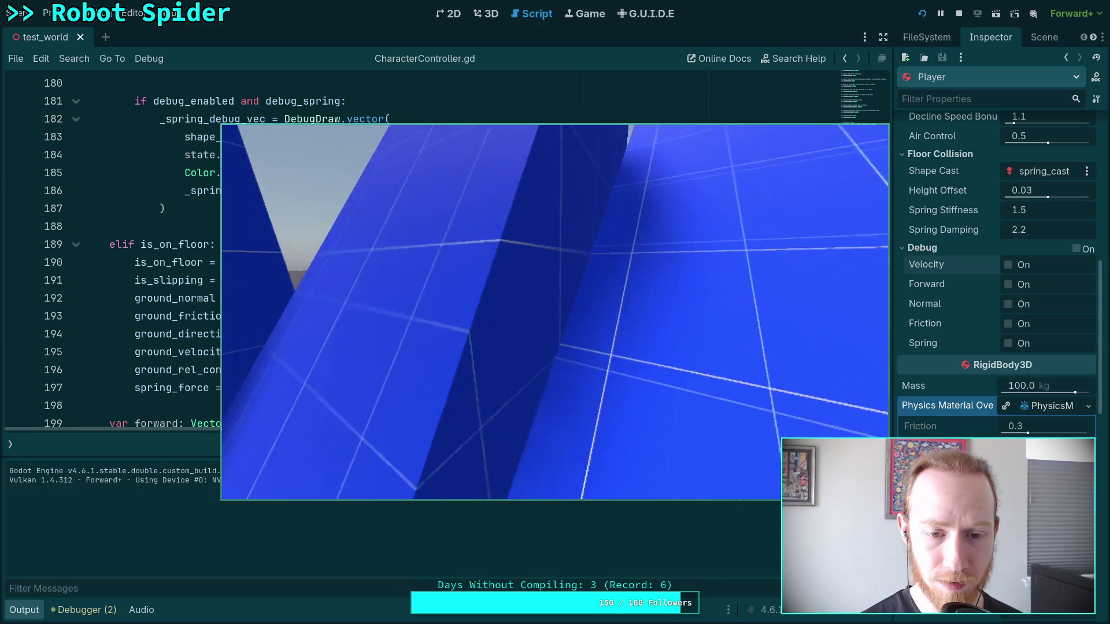
key(w)
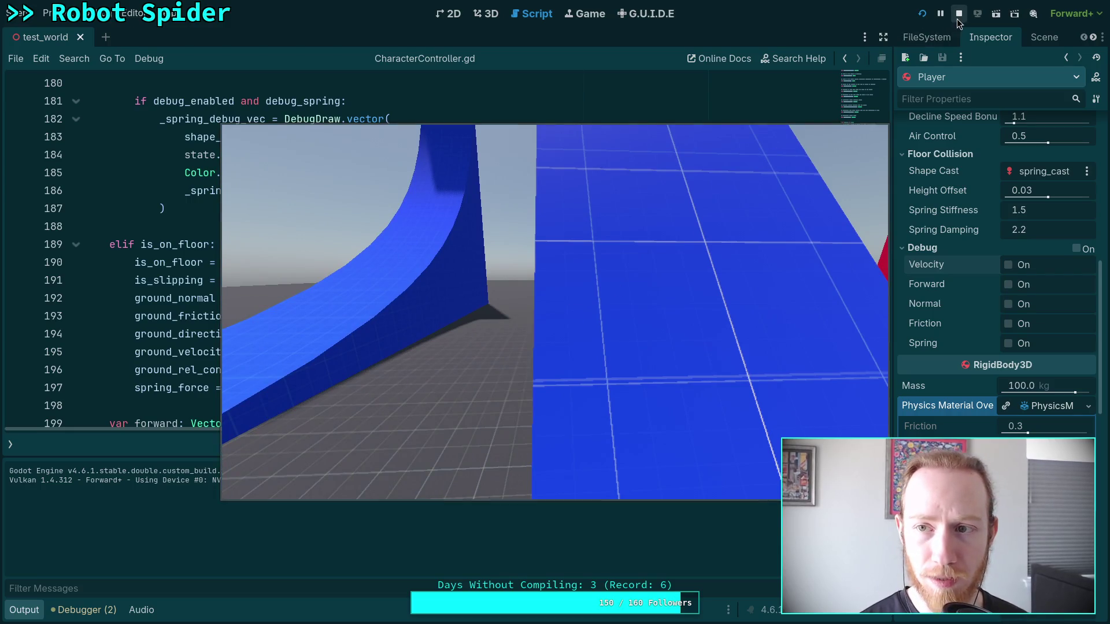
key(F8)
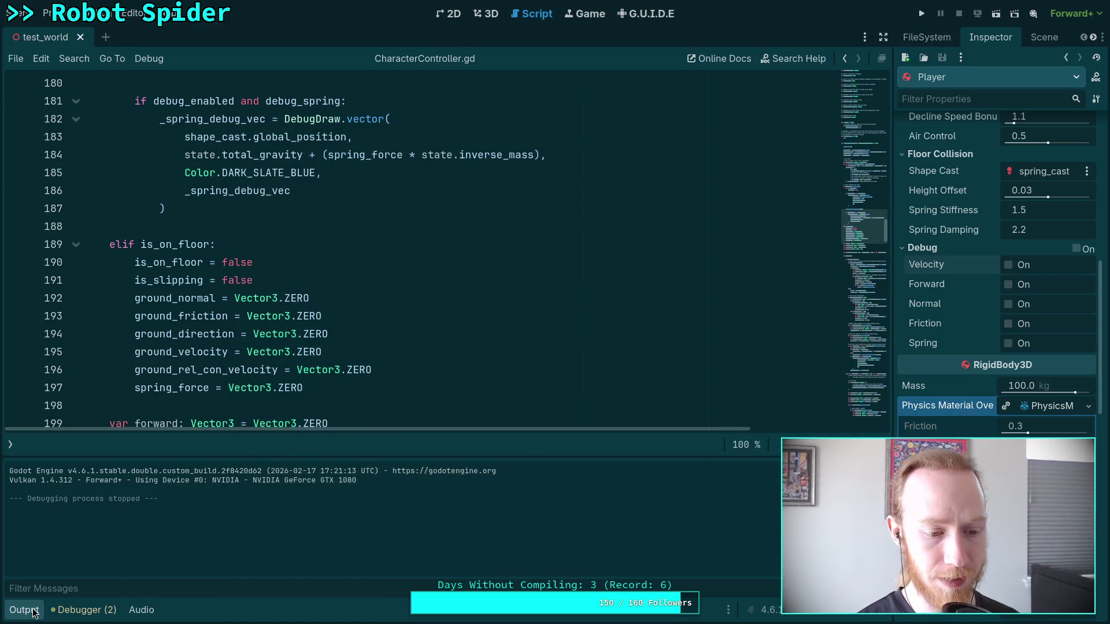
Step: Collapse the Output panel and read CharacterController.gd from the spring debug code to the forward movement logic
click(35, 609)
scroll(215, 482, up, 5)
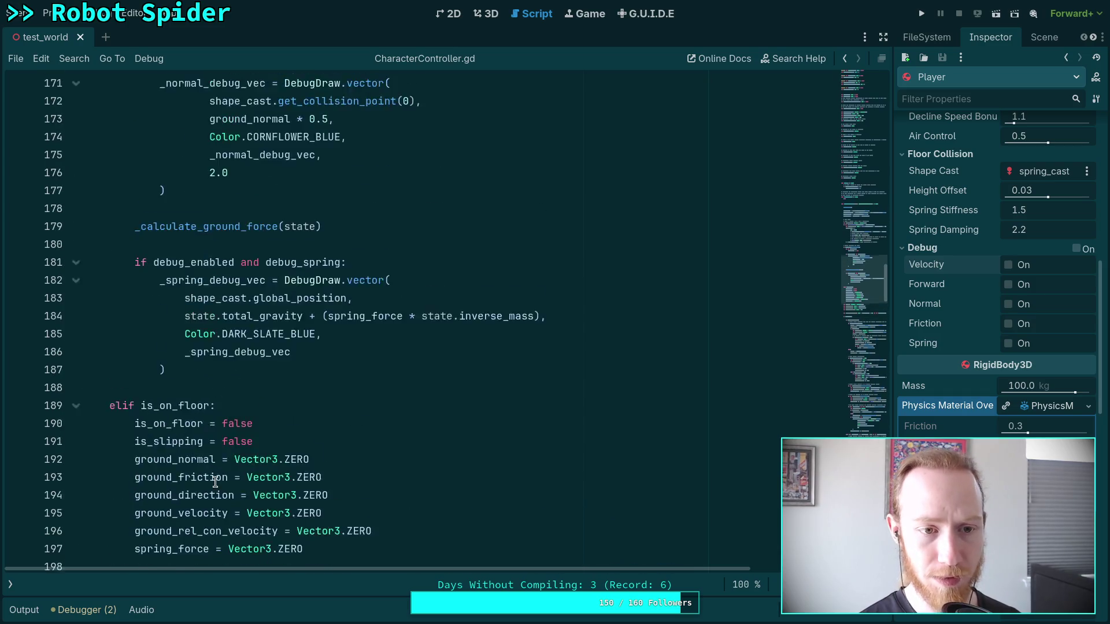
scroll(215, 481, up, 3)
scroll(215, 481, down, 13)
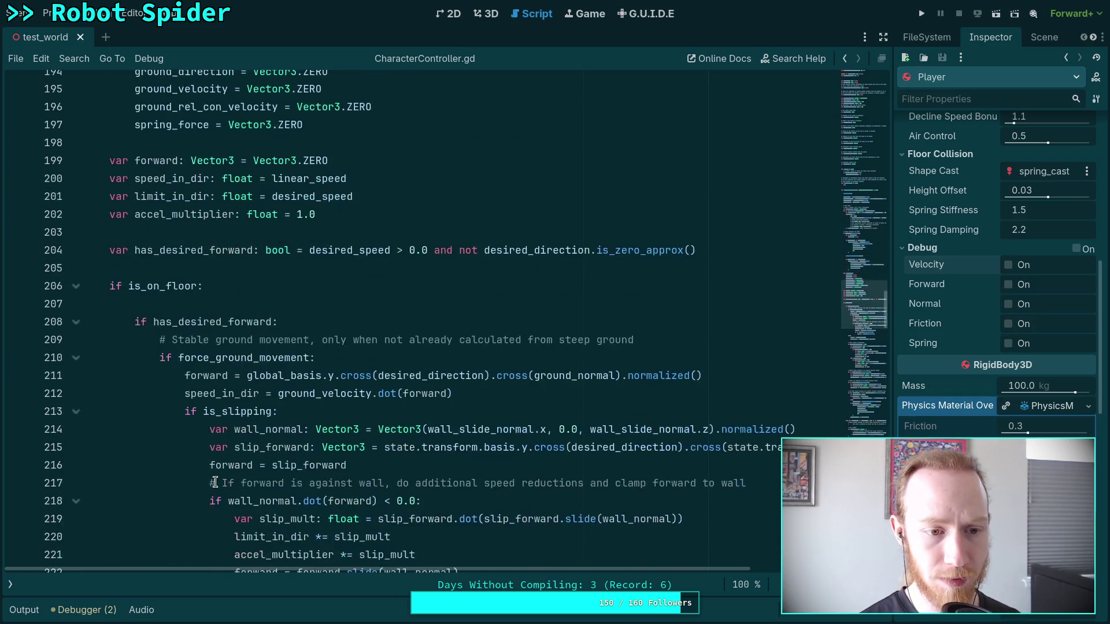
scroll(215, 482, down, 1)
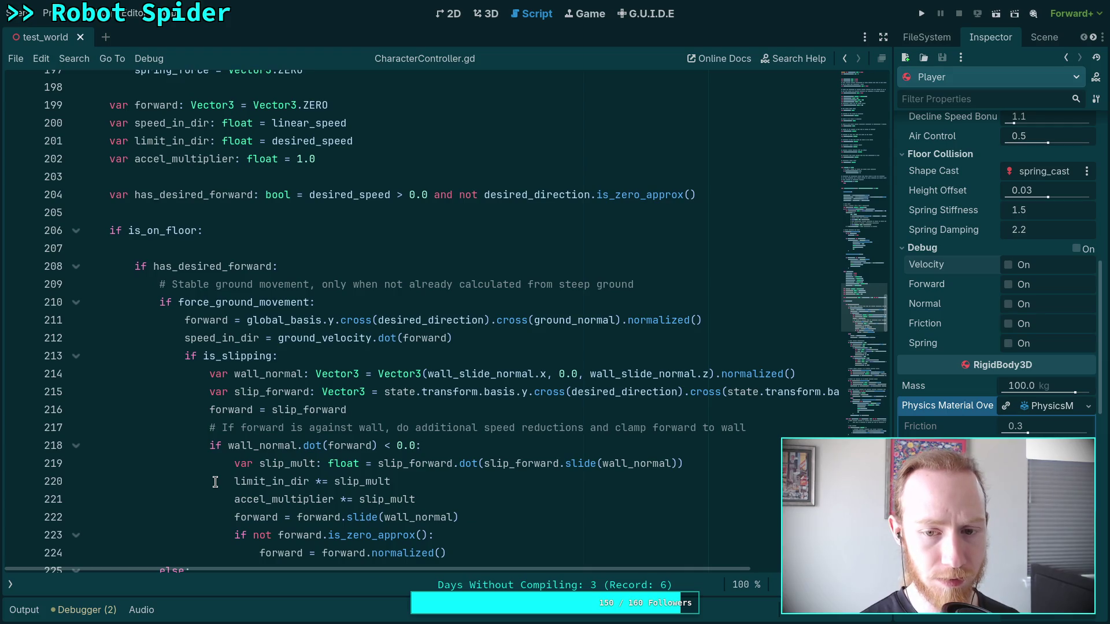
scroll(215, 482, down, 2)
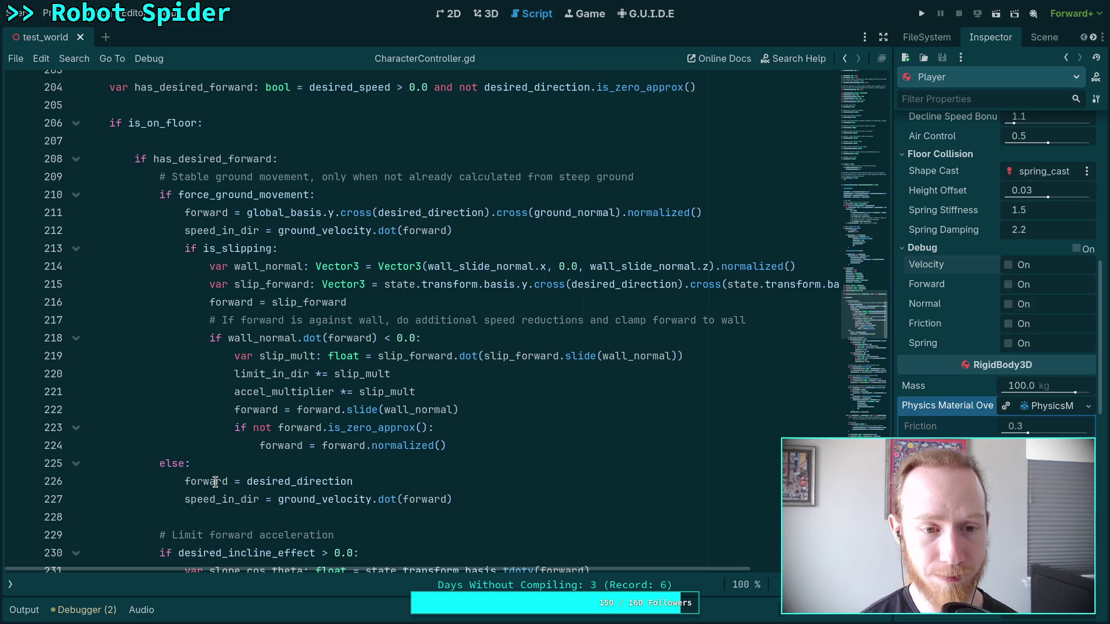
key(super+1)
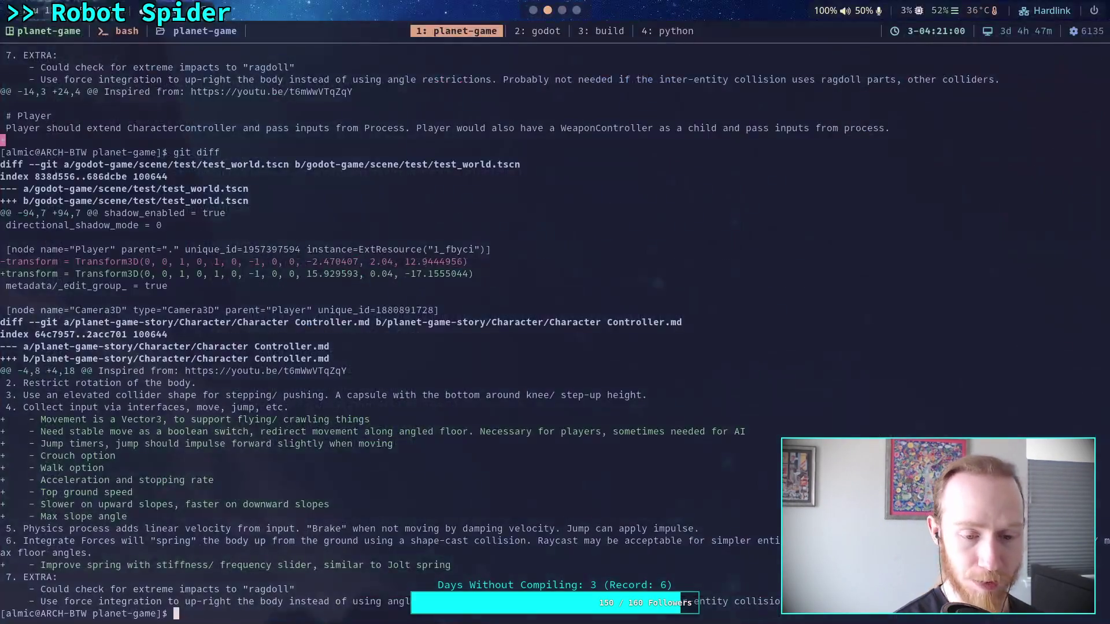
Step: Check git status and review the uncommitted changes in godot-game/, including test_world.tscn and CharacterController.gd
text(git )
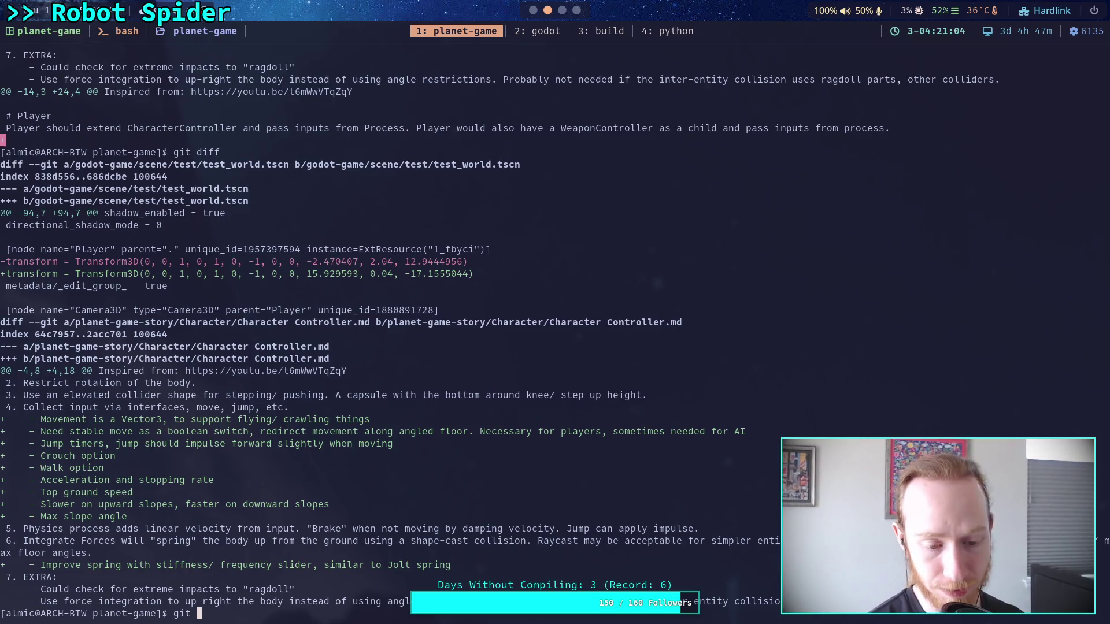
text(status)
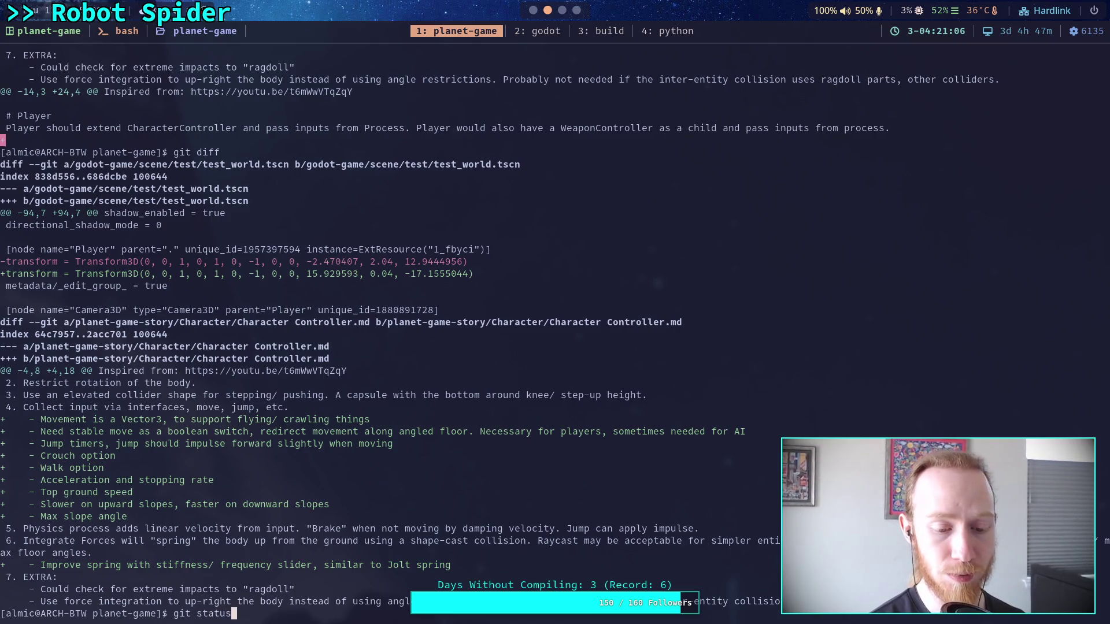
key(Return)
text(git diff go)
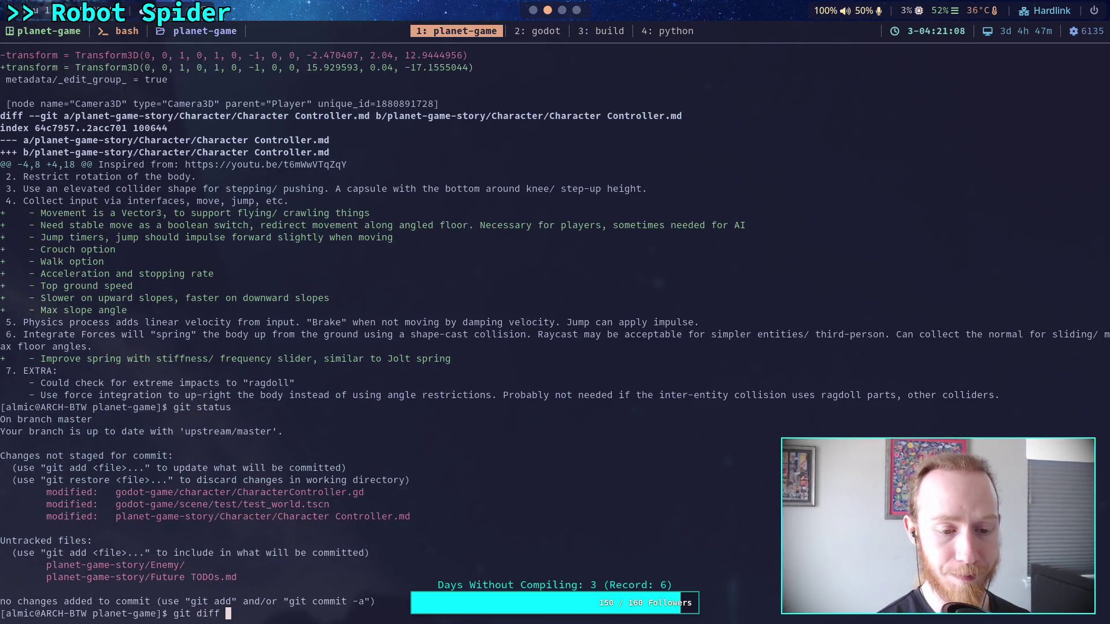
key(Tab)
key(Return)
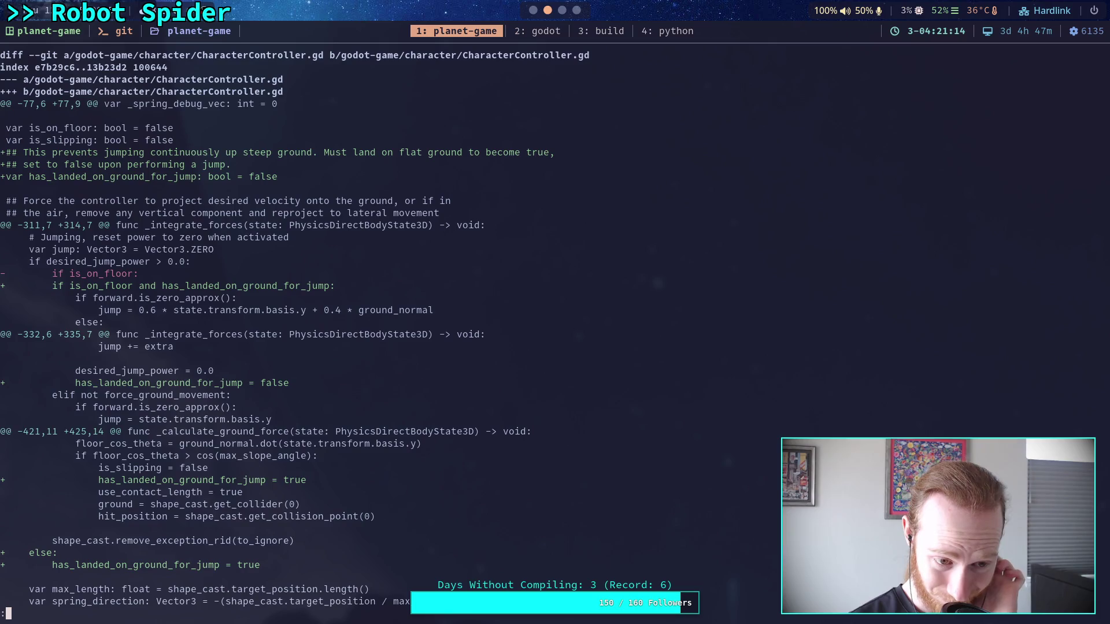
key(j)
key(j)
key(j)
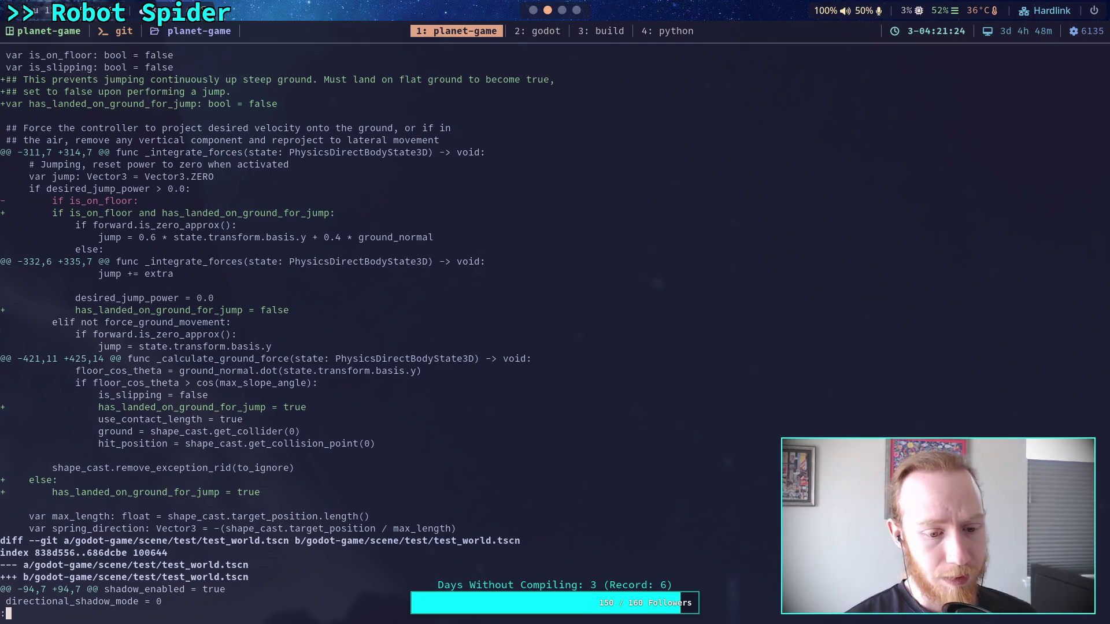
key(j)
key(j)
key(j)
key(j)
key(j)
key(k)
key(k)
key(k)
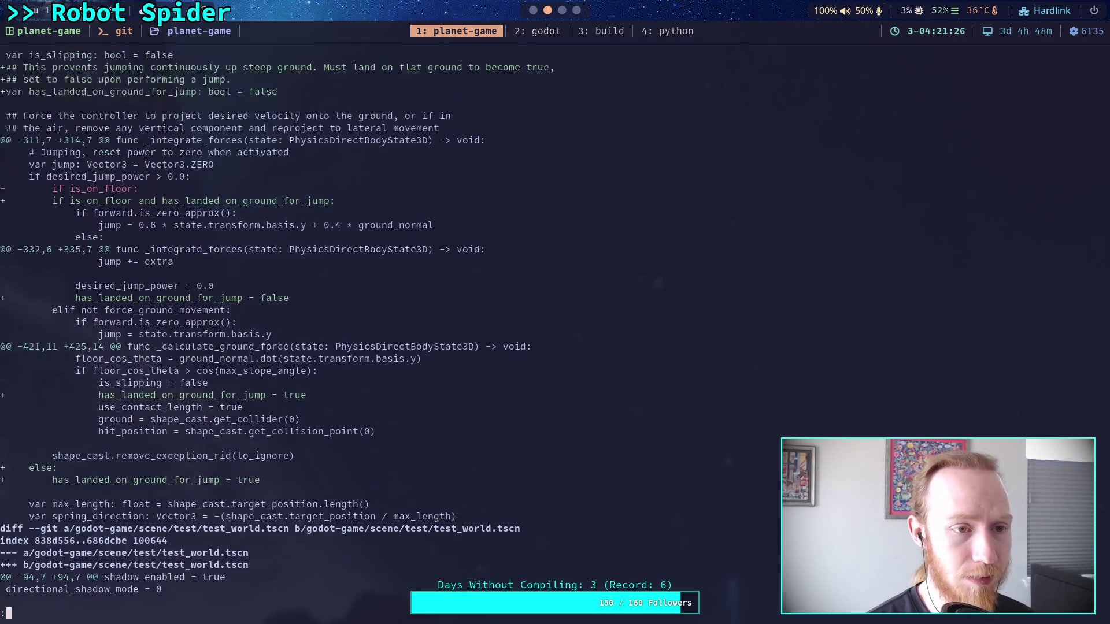
Step: Stage CharacterController.gd and confirm the staged diff shows the has_landed_on_ground_for_jump changes
text(qgit add )
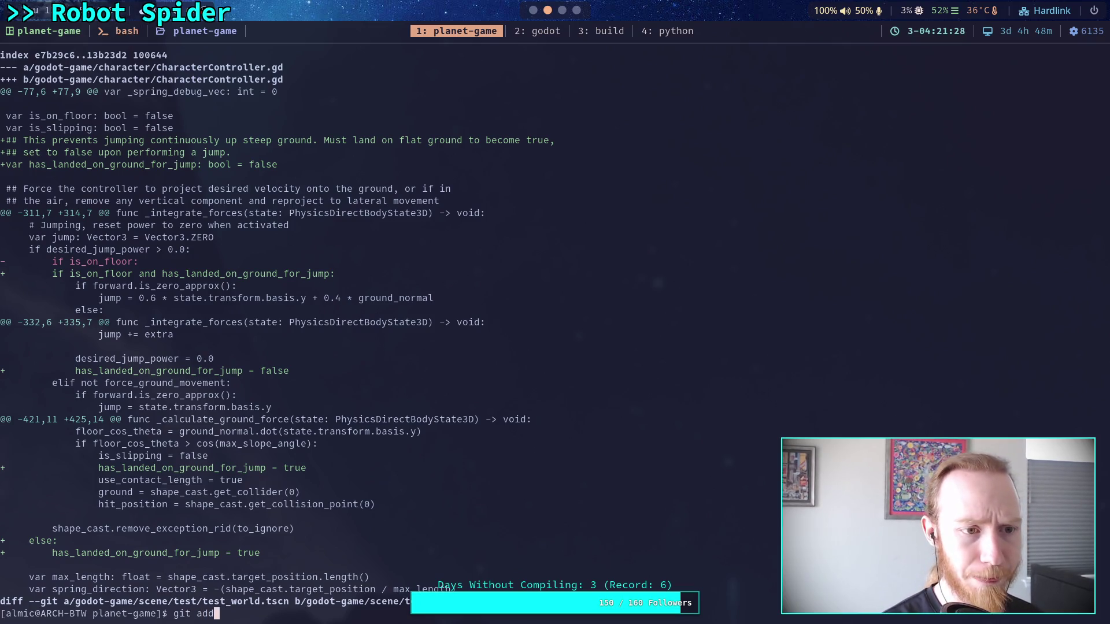
text(god)
key(Tab)
text(char)
key(Tab)
text(C)
key(Tab)
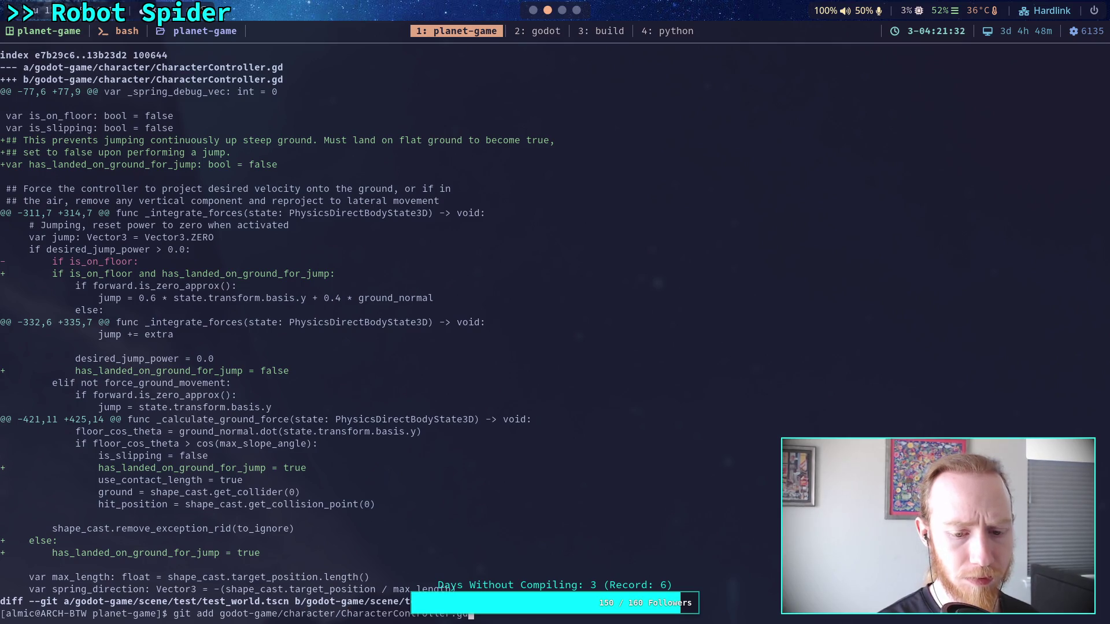
key(Return)
text(git diff --staged)
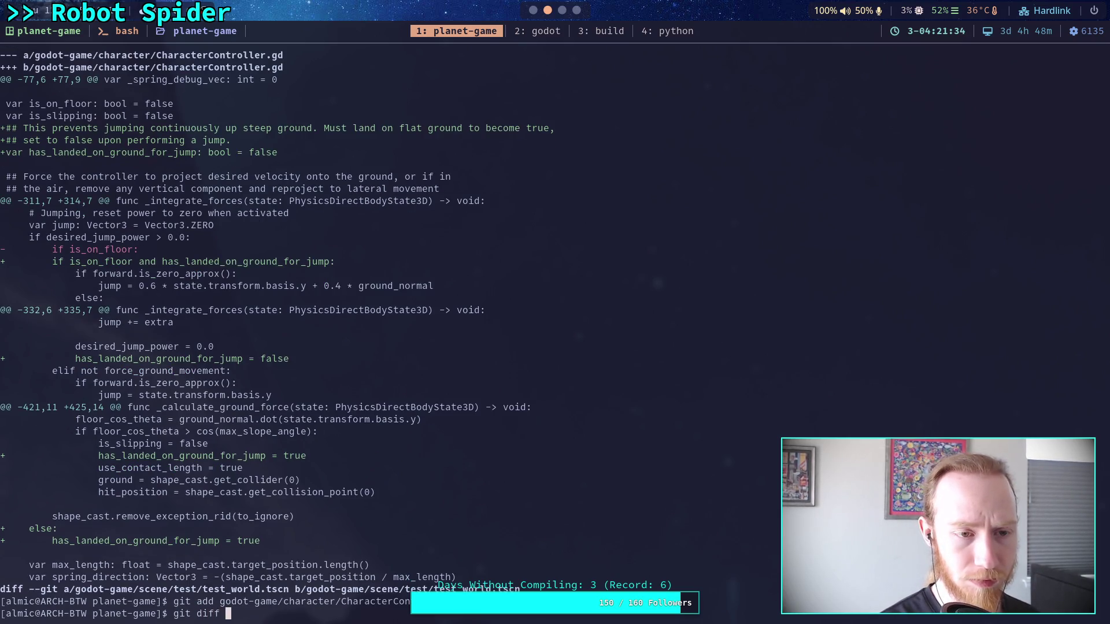
key(Return)
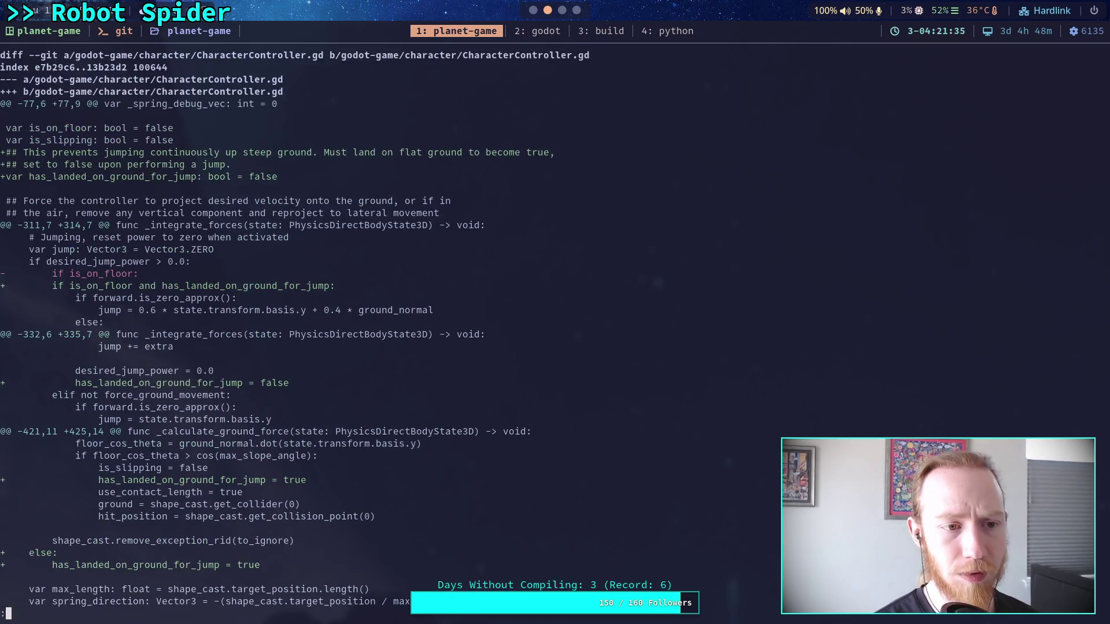
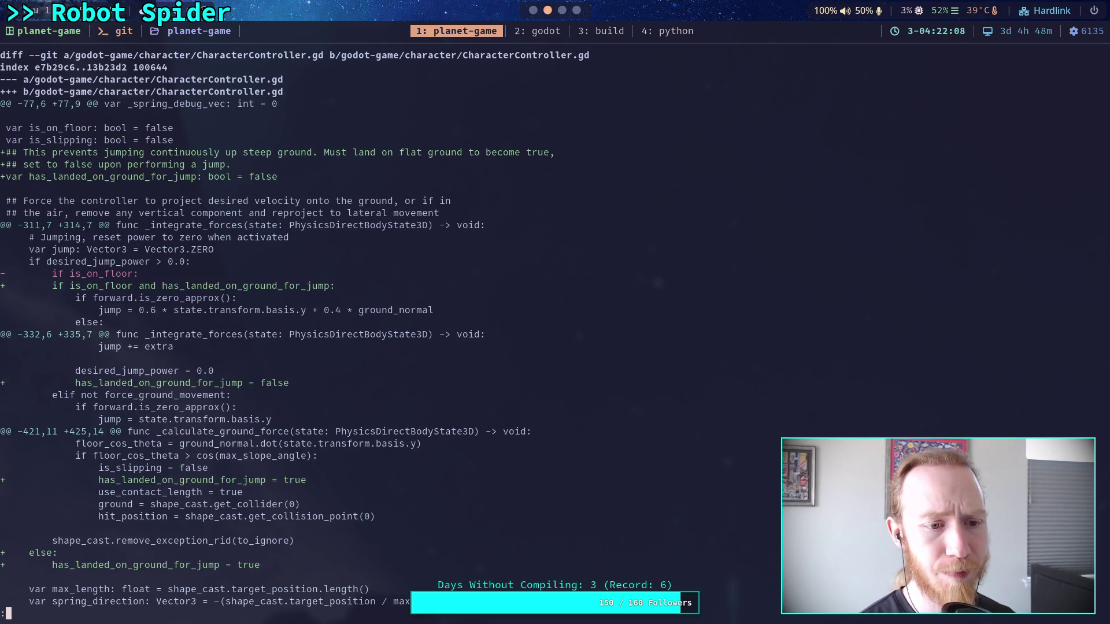
Step: Quit the diff pager, run git status, and run git commit to open the message editor
key(space)
key(q)
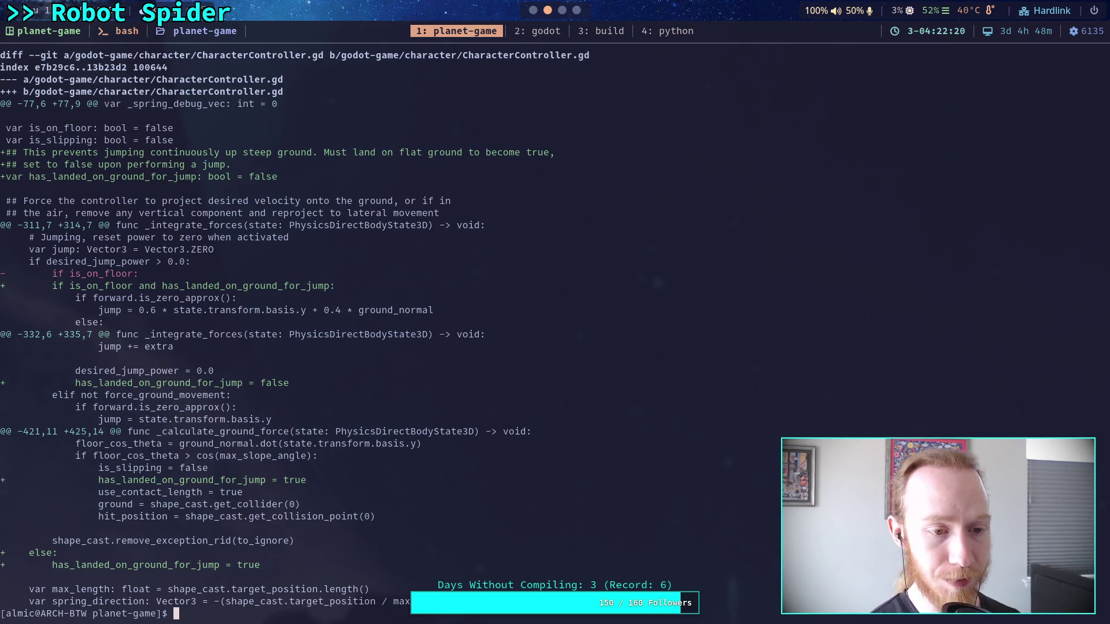
text(git)
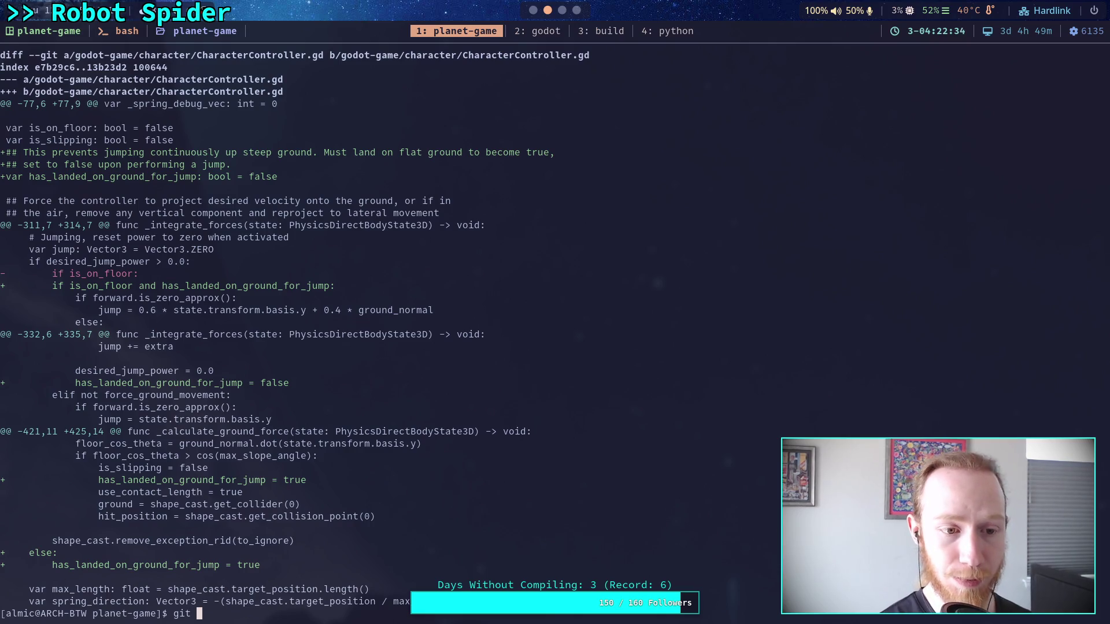
text(status)
key(Return)
text(git commit)
key(Return)
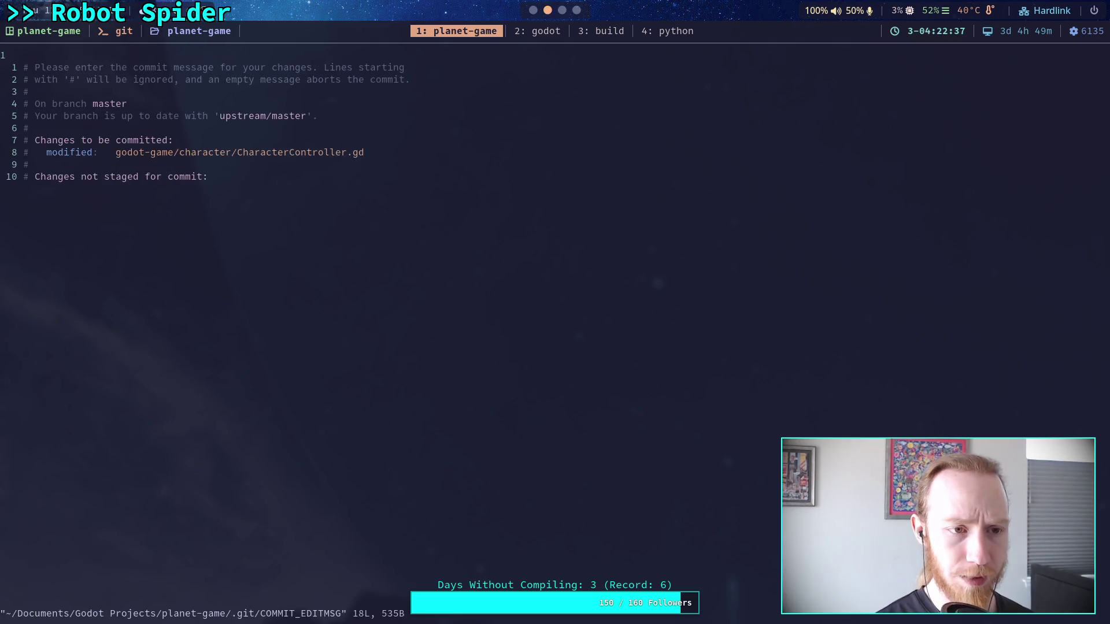
Step: Write the commit 'Fix infinite wall jumping' with the stable-ground jumping bullet and save it in Vim
text(Fix)
text(fini)
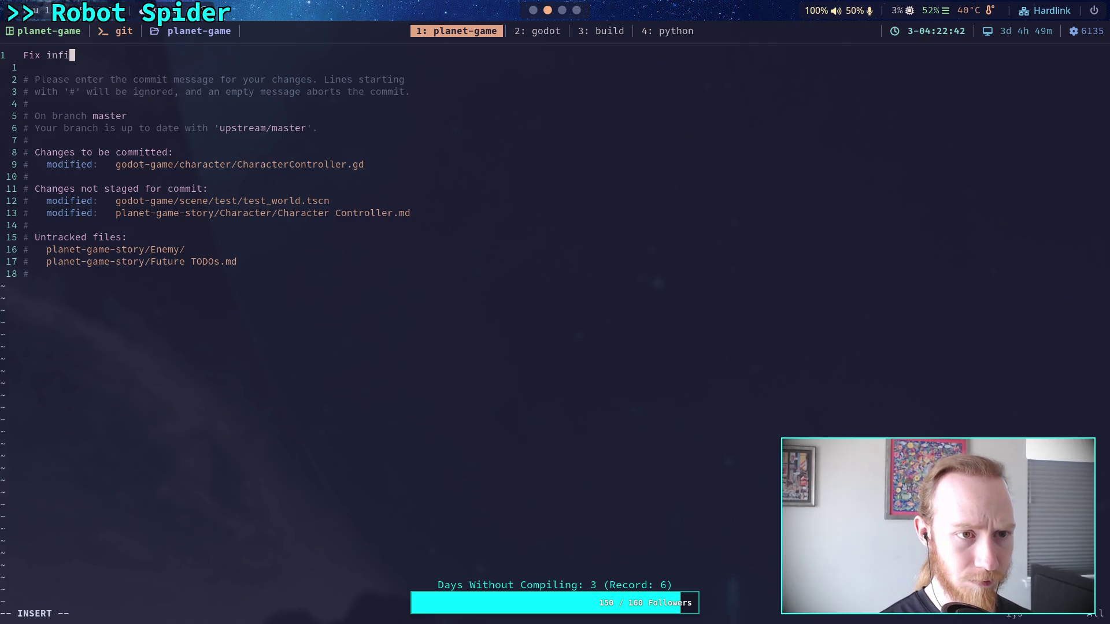
text(te wall j)
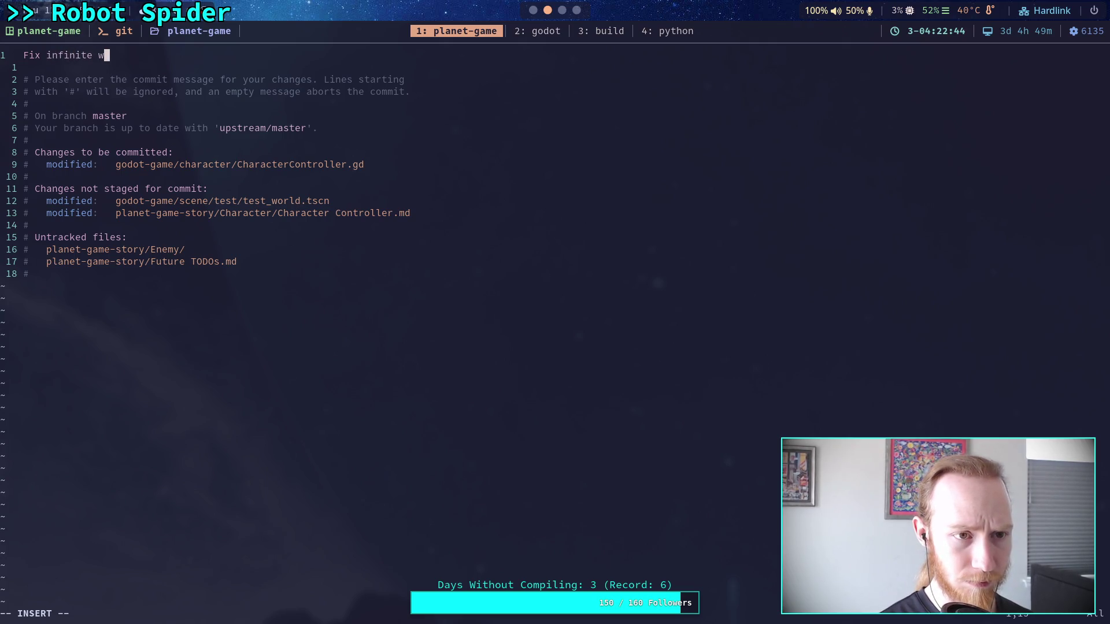
text(umping)
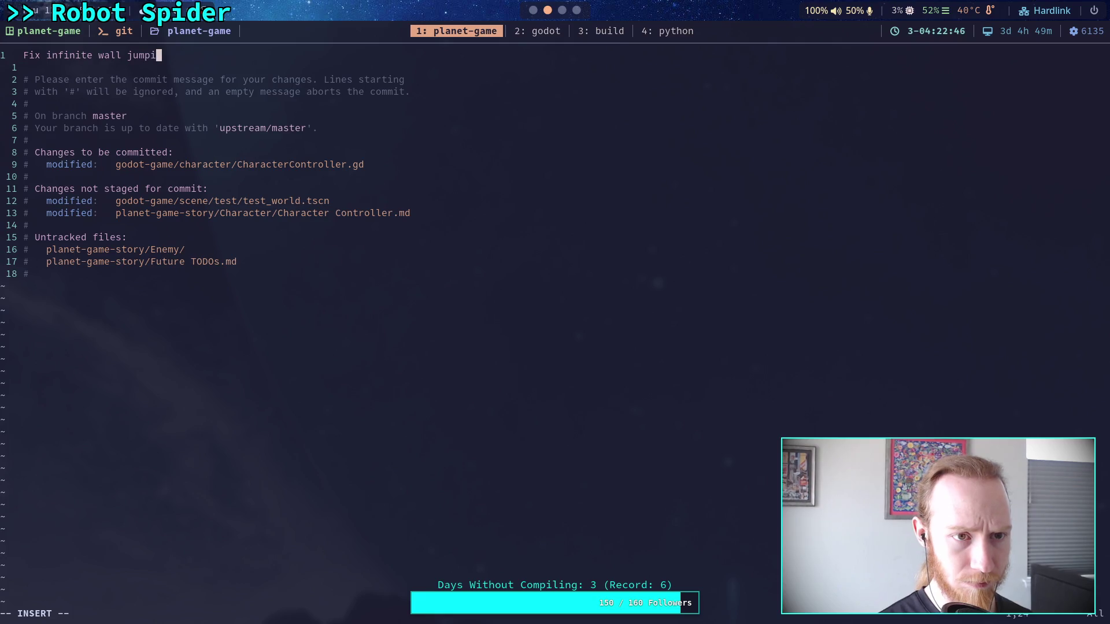
key(BackSpace)
key(BackSpace)
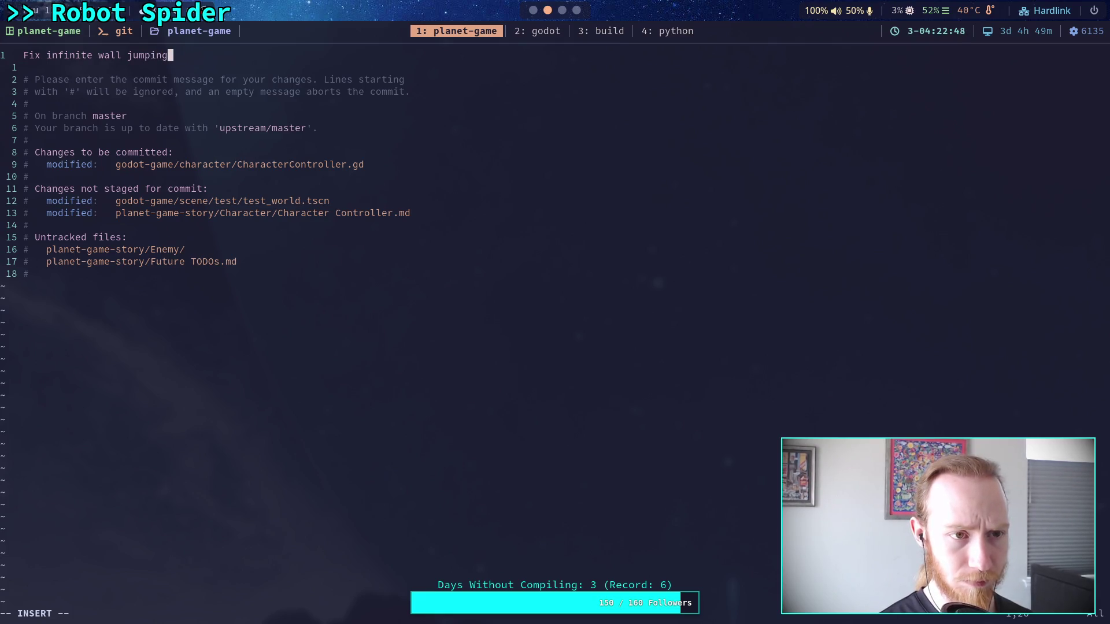
key(Return)
key(Return)
text(- M)
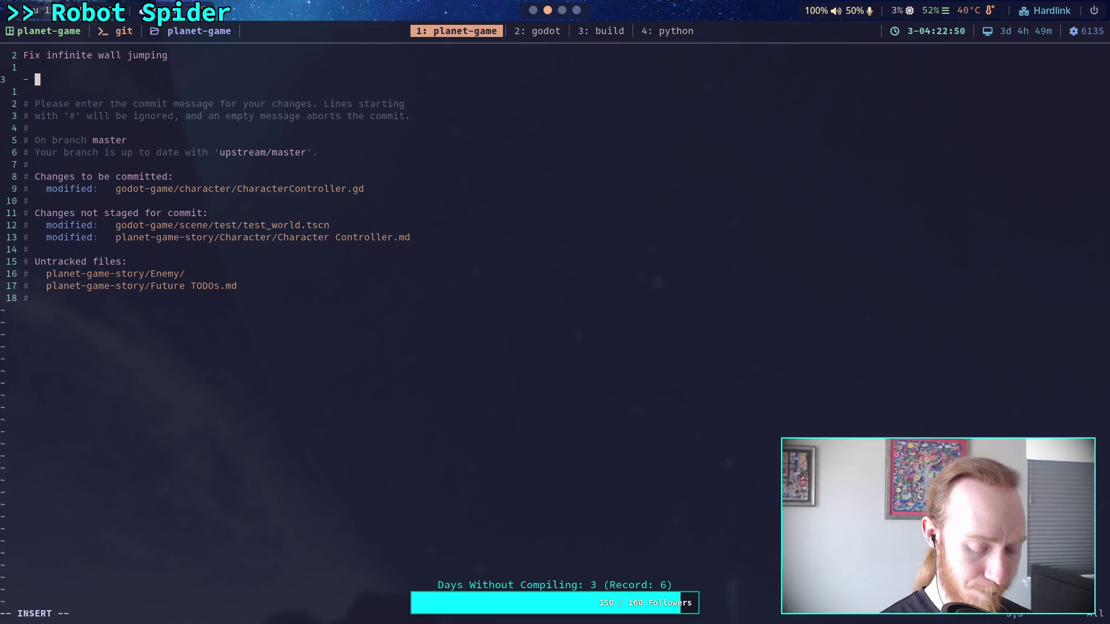
text(ust land on )
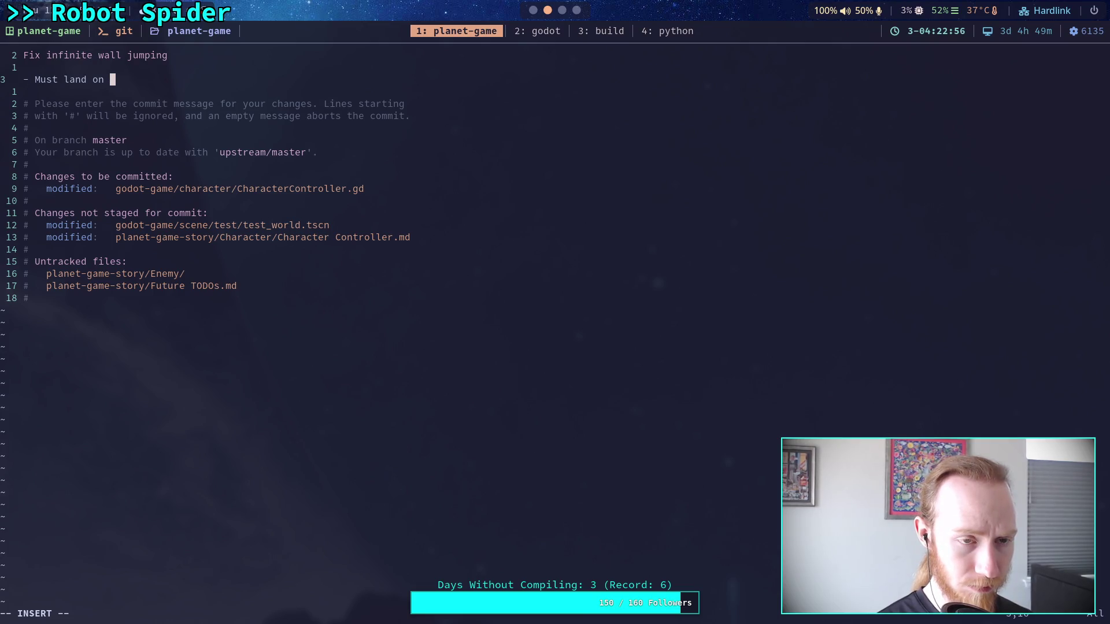
text(st)
text(able ground to )
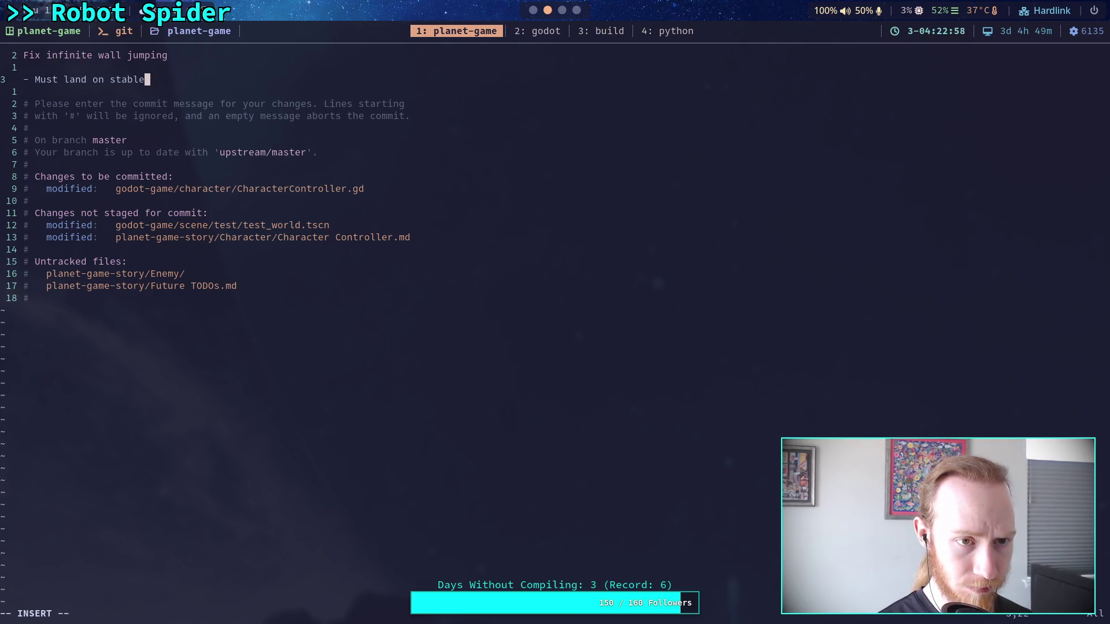
text(jump,)
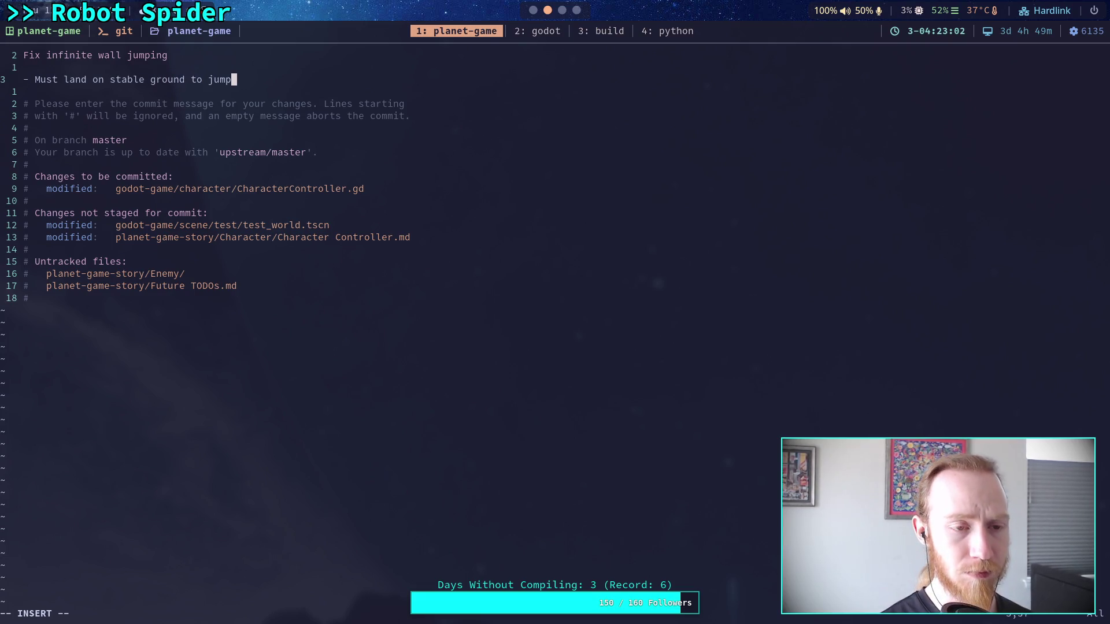
text( s)
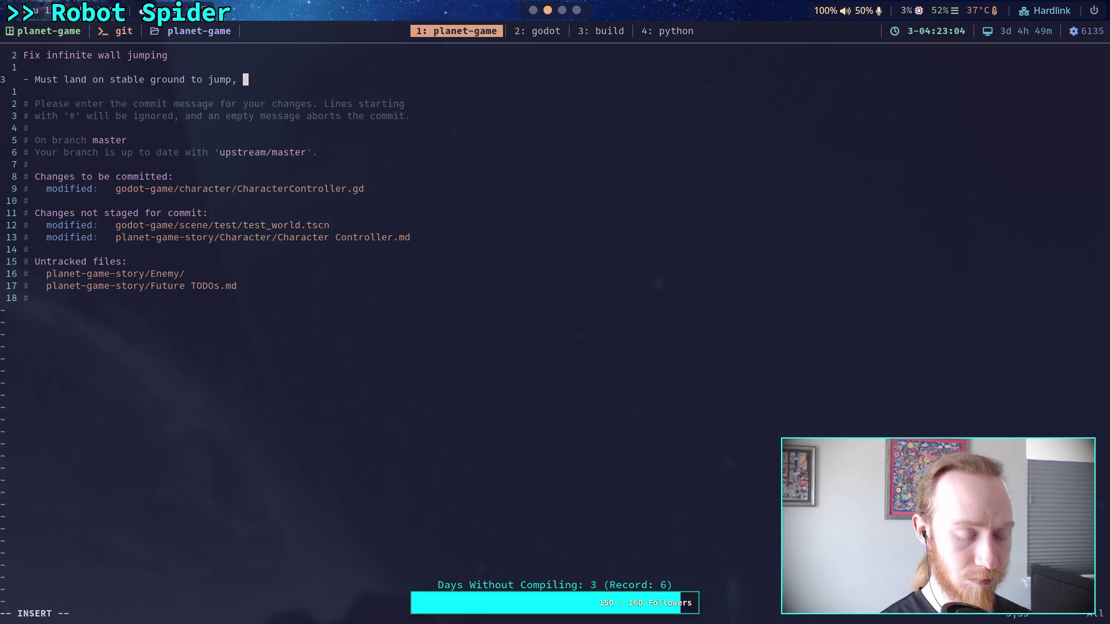
text(till allows o)
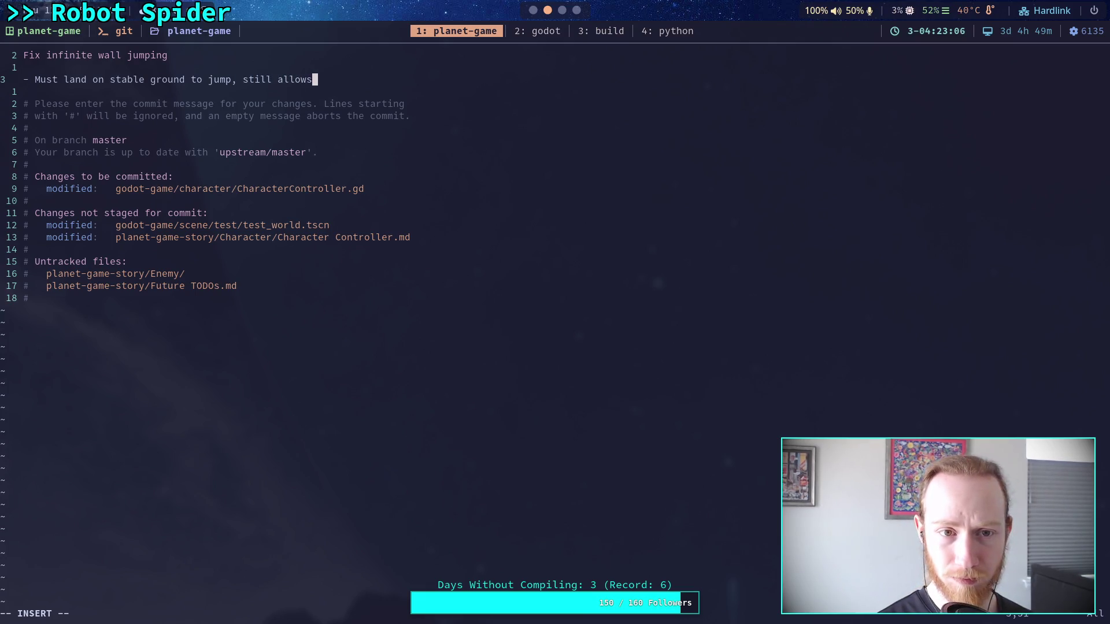
text(ne)
key(Return)
text(extra "steep" )
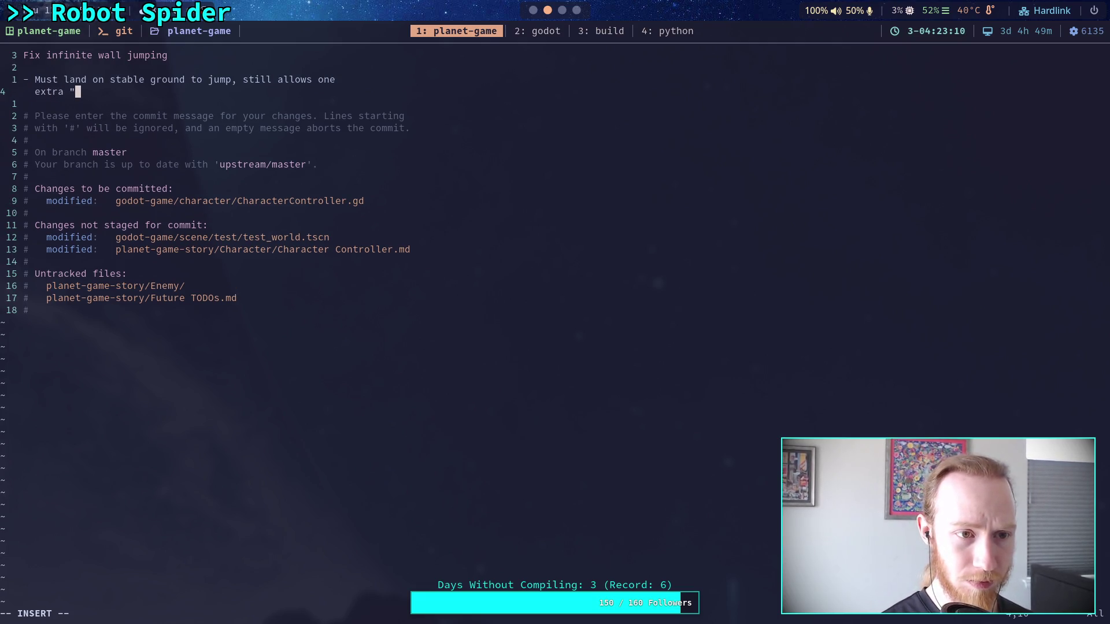
text(jump after l)
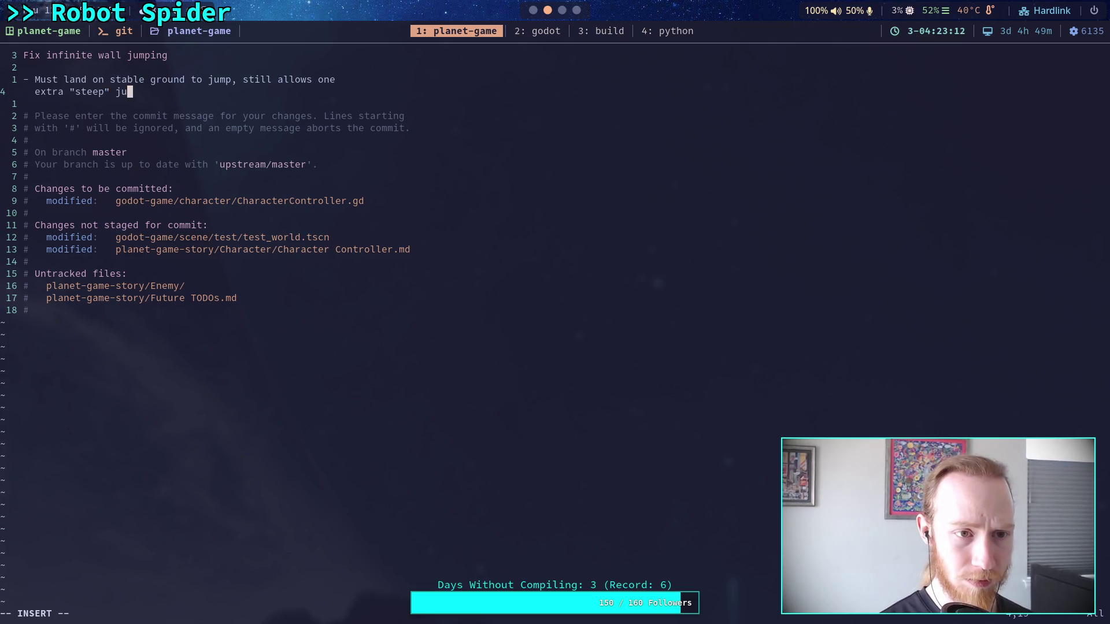
text(eaving flat ground in )
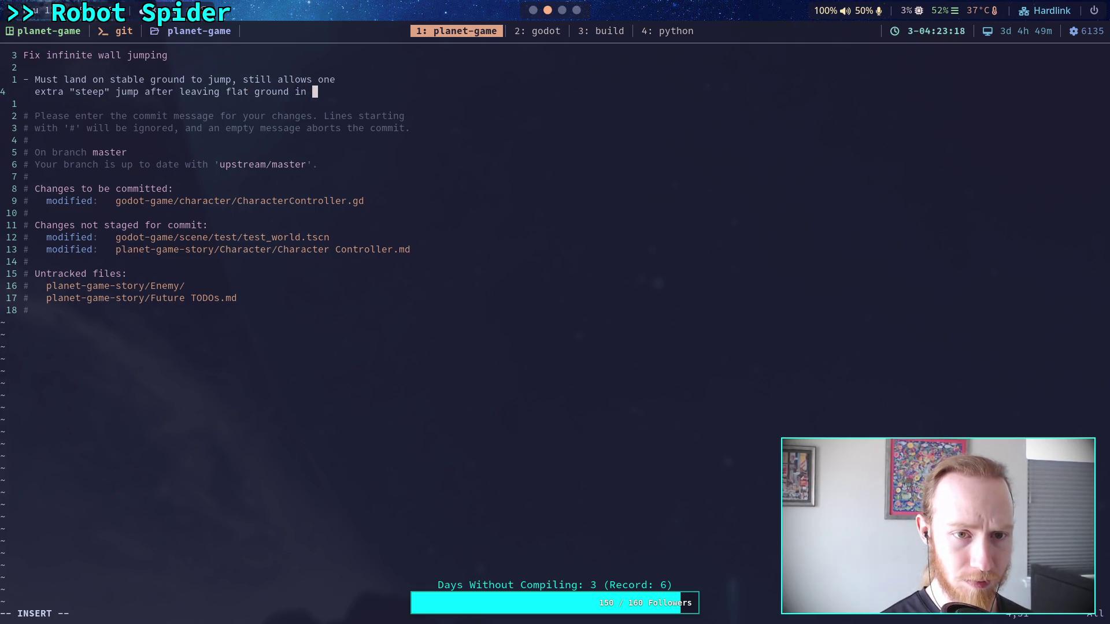
text(general)
key(Escape)
key(Tab)
text(:w)
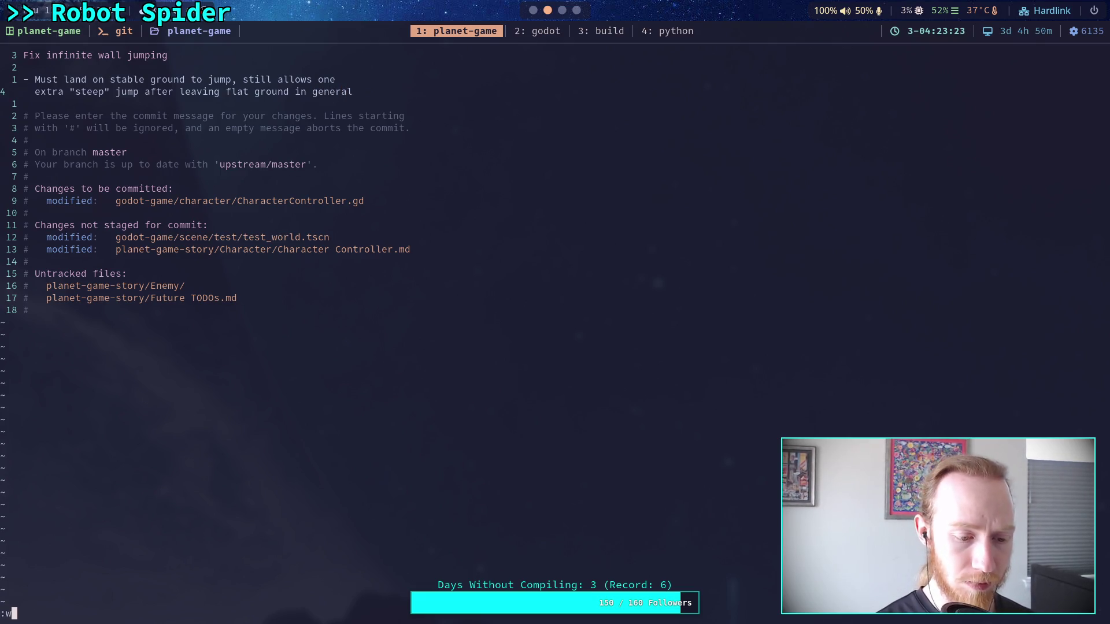
text(q)
key(Return)
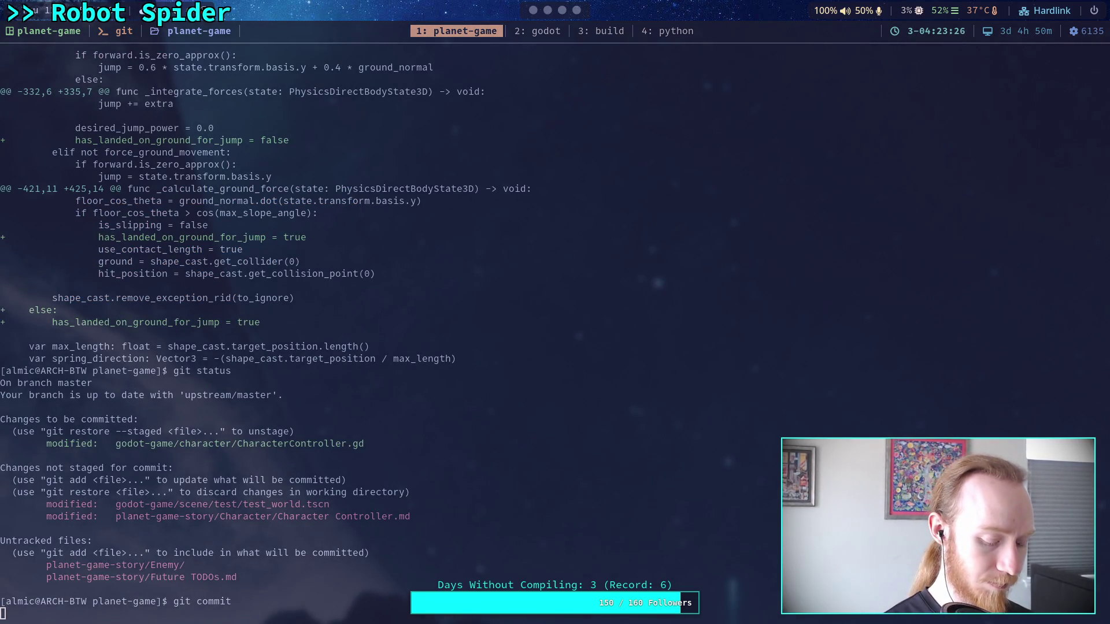
Step: Push the new commit to the remote with git push
text(git push)
key(Return)
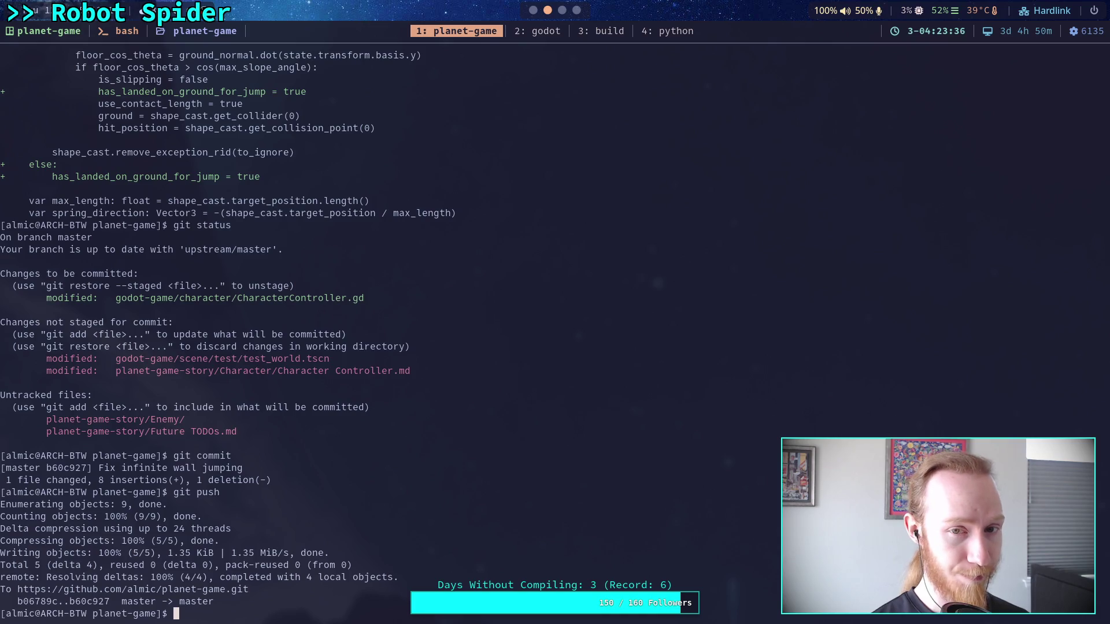
key(super+2)
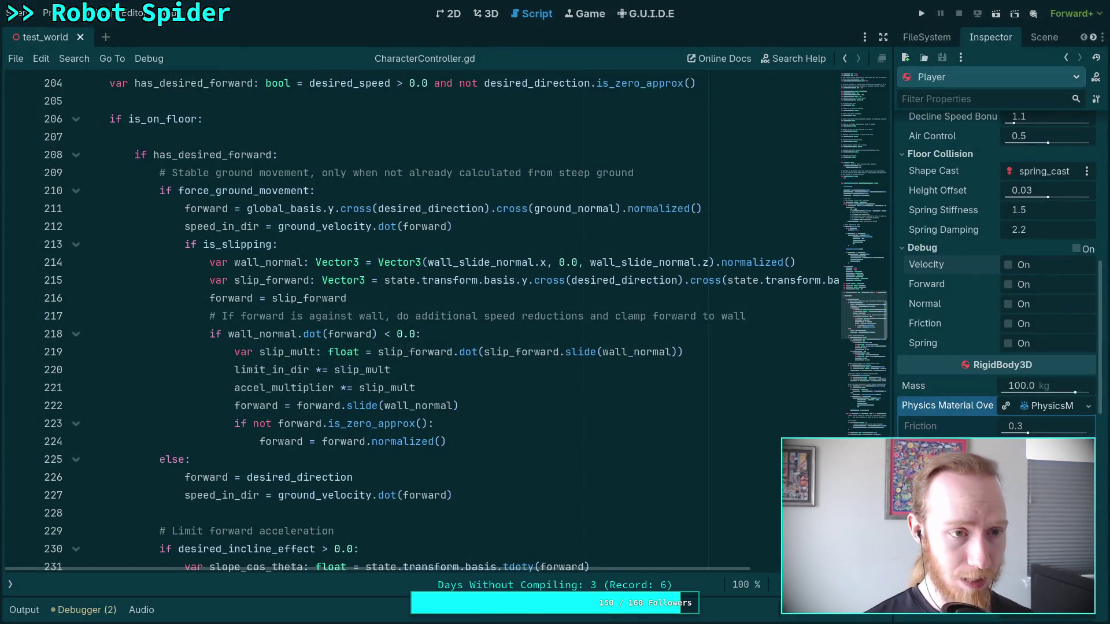
Step: Close the CharacterController.gd and player.gd scripts from the open scripts list
click(10, 585)
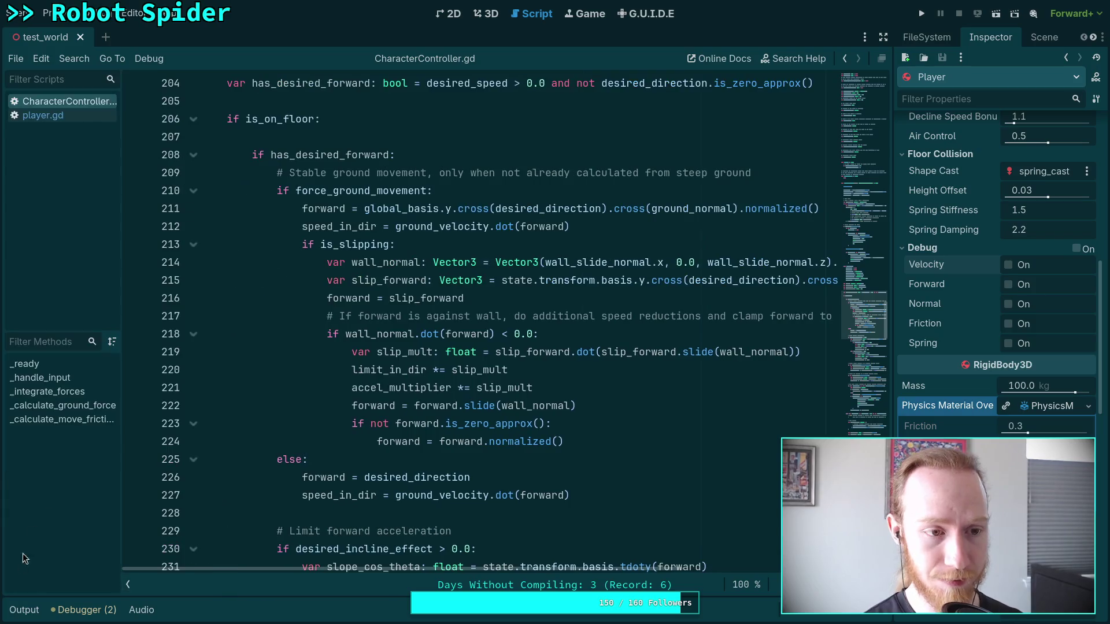
right_click(67, 104)
click(101, 146)
right_click(74, 104)
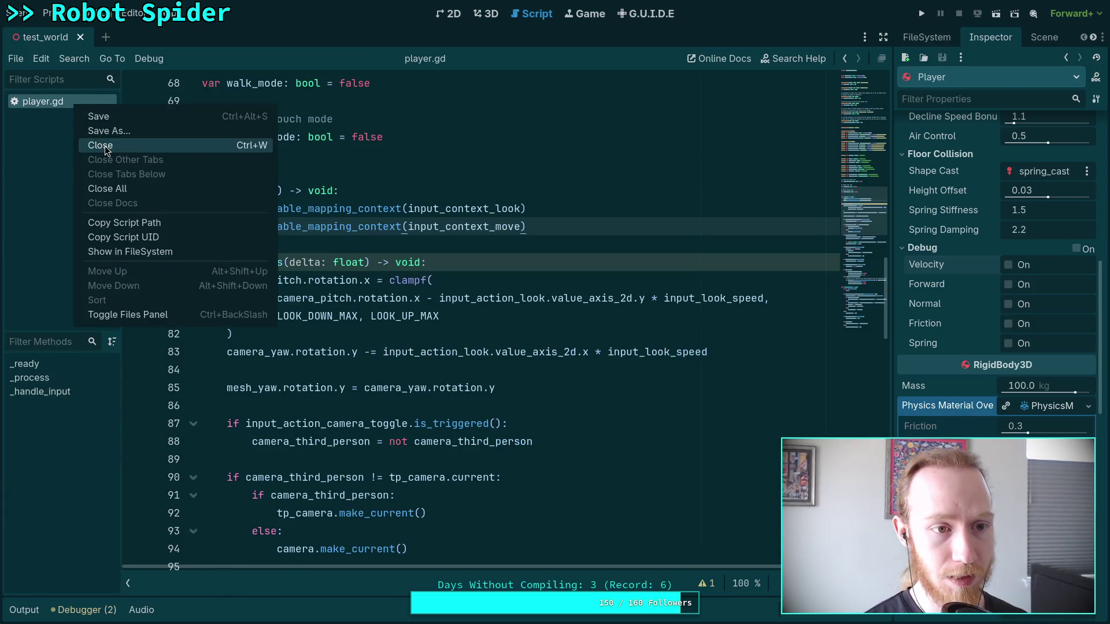
click(105, 145)
Step: Freelook around the 3D test world, then move to the Obsidian workspace
click(491, 15)
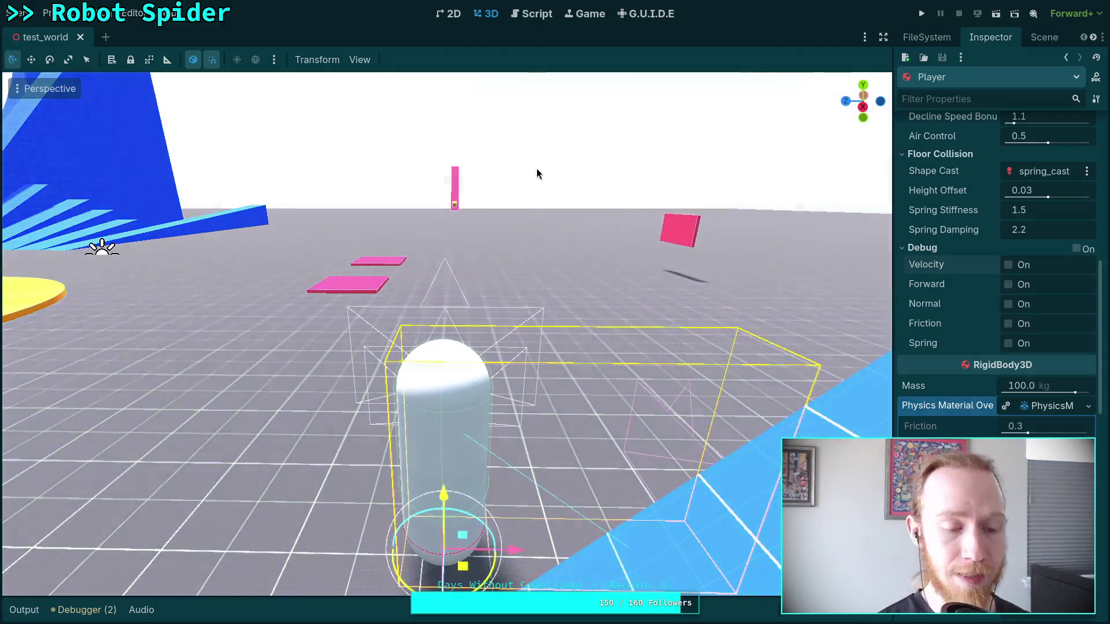
key(shift+f)
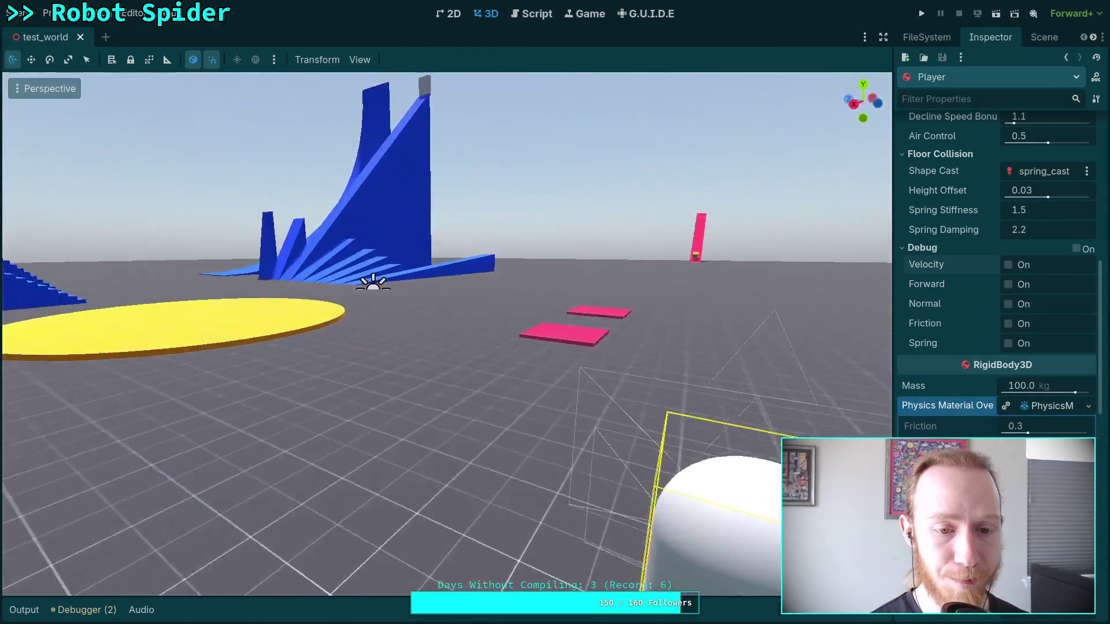
key(shift+f)
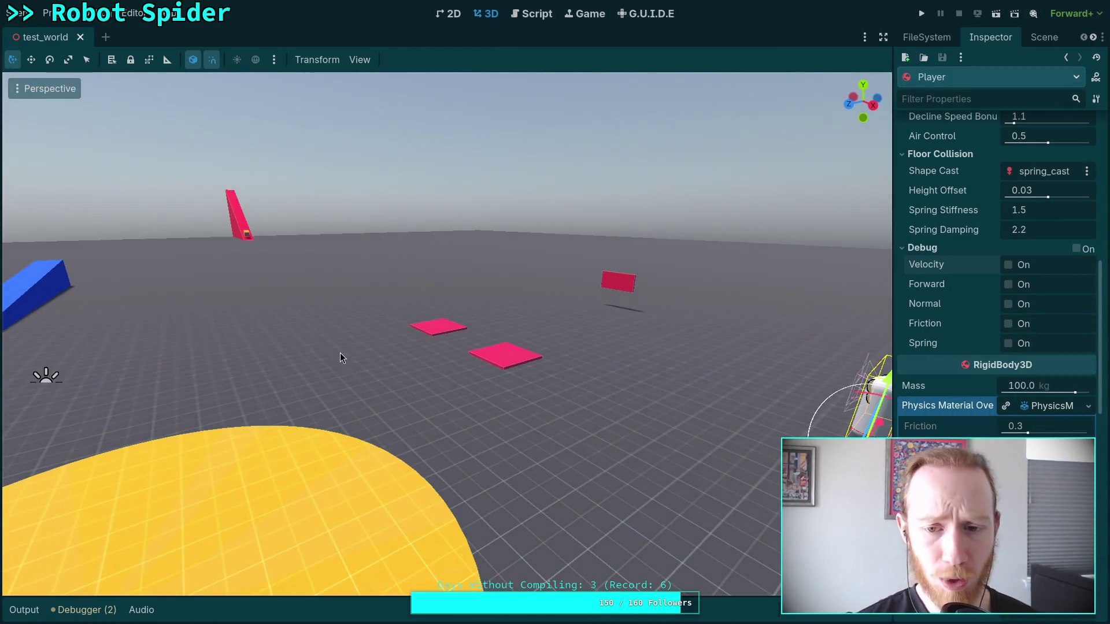
key(super+2)
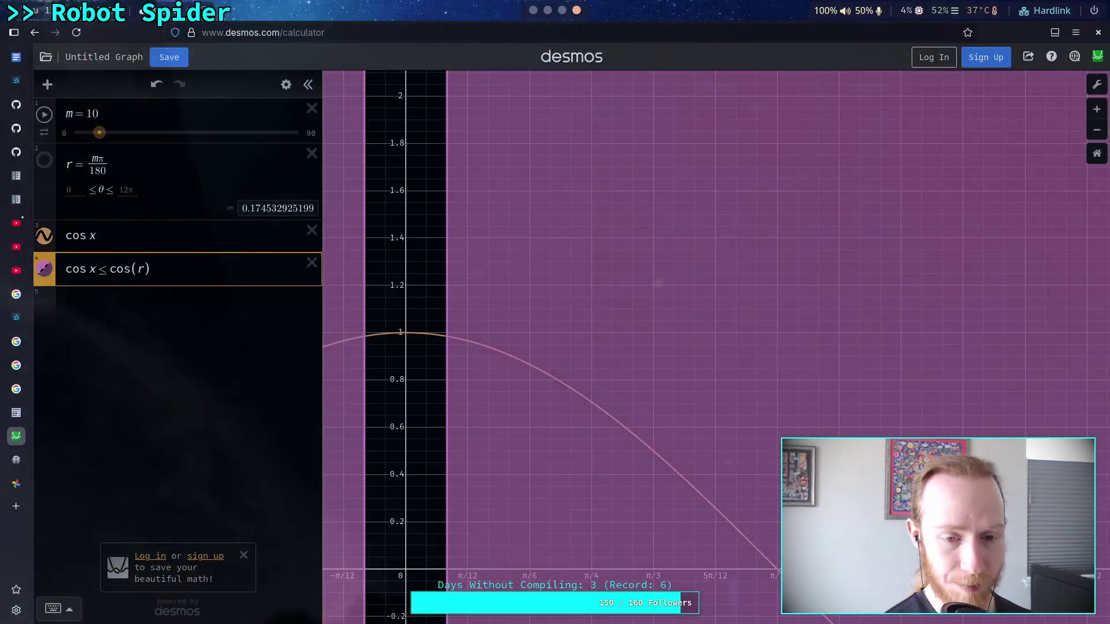
key(super+1)
key(super+3)
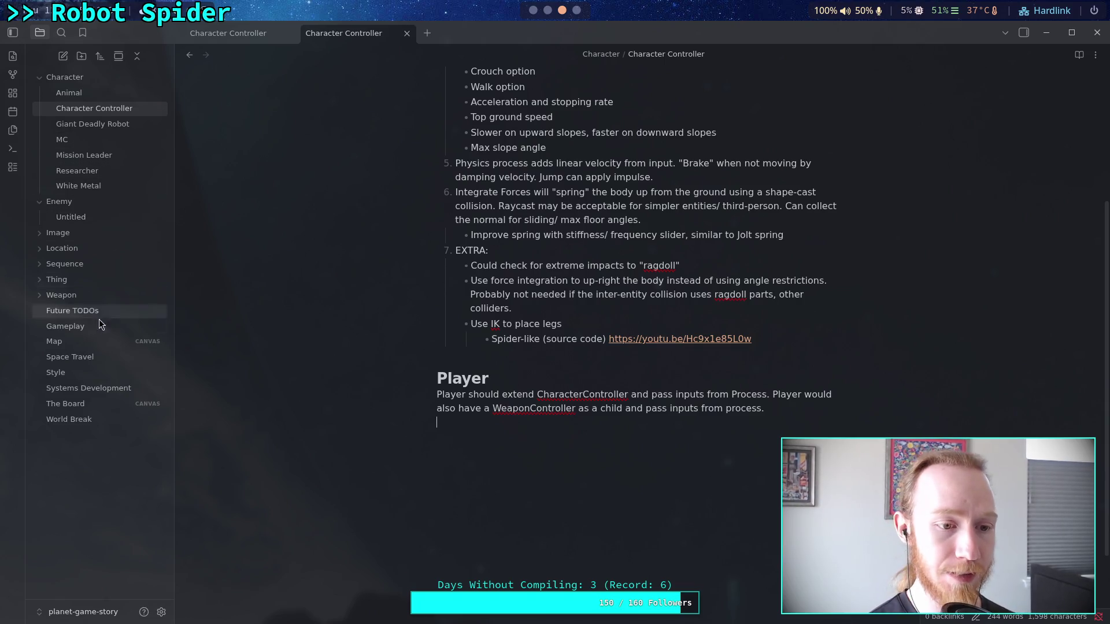
Step: Rename the Untitled note under Enemy to 'Spider Bot', then switch to the terminal workspace
click(82, 310)
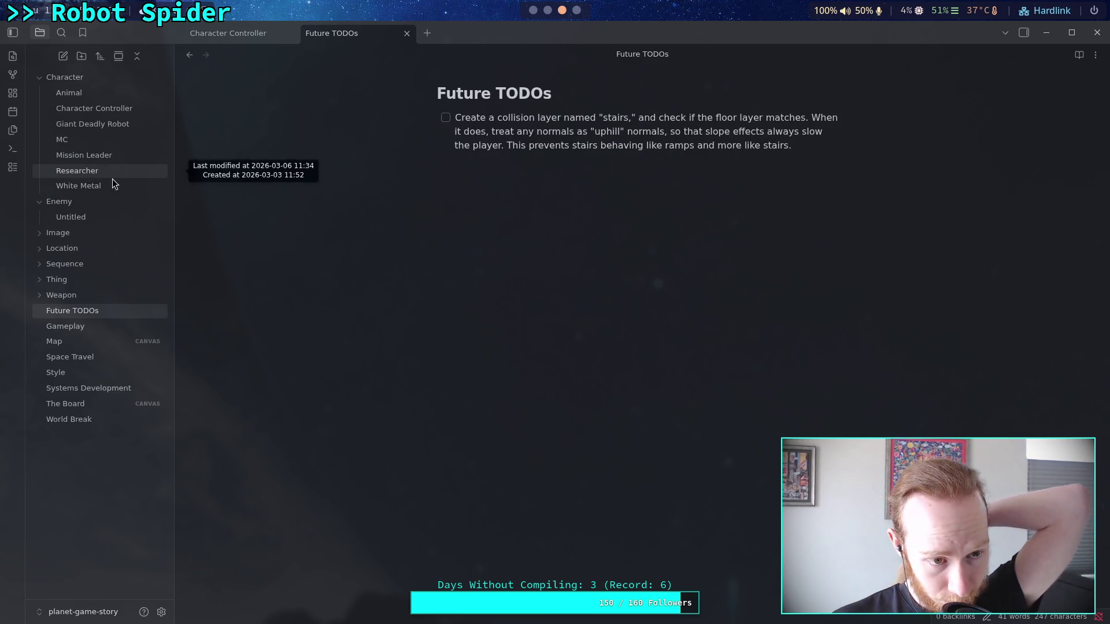
click(101, 220)
double_click(482, 93)
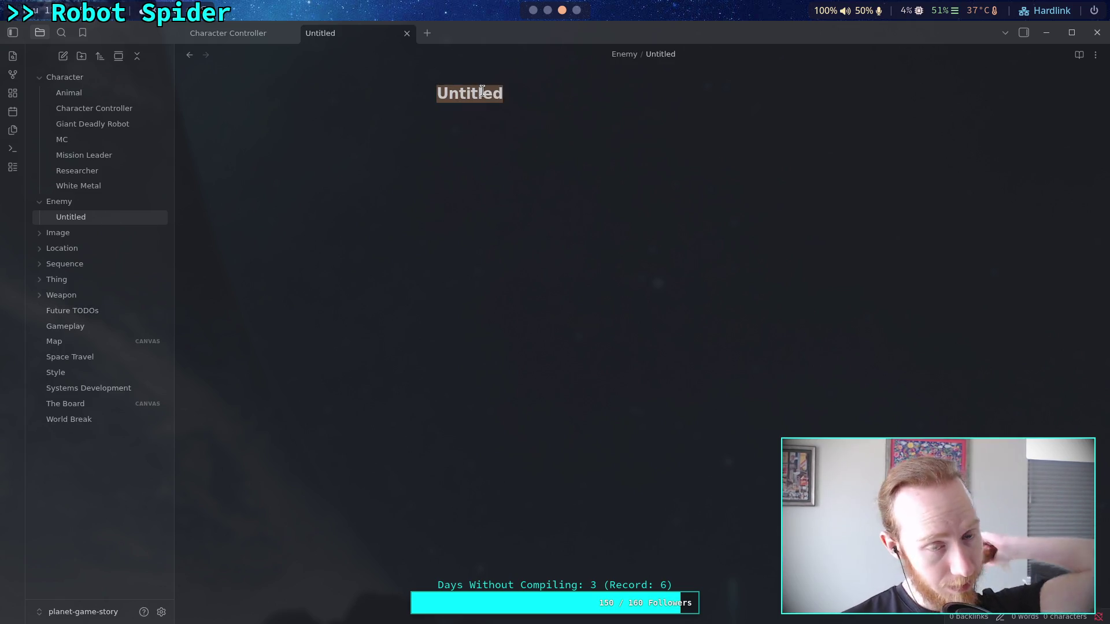
text(Spide)
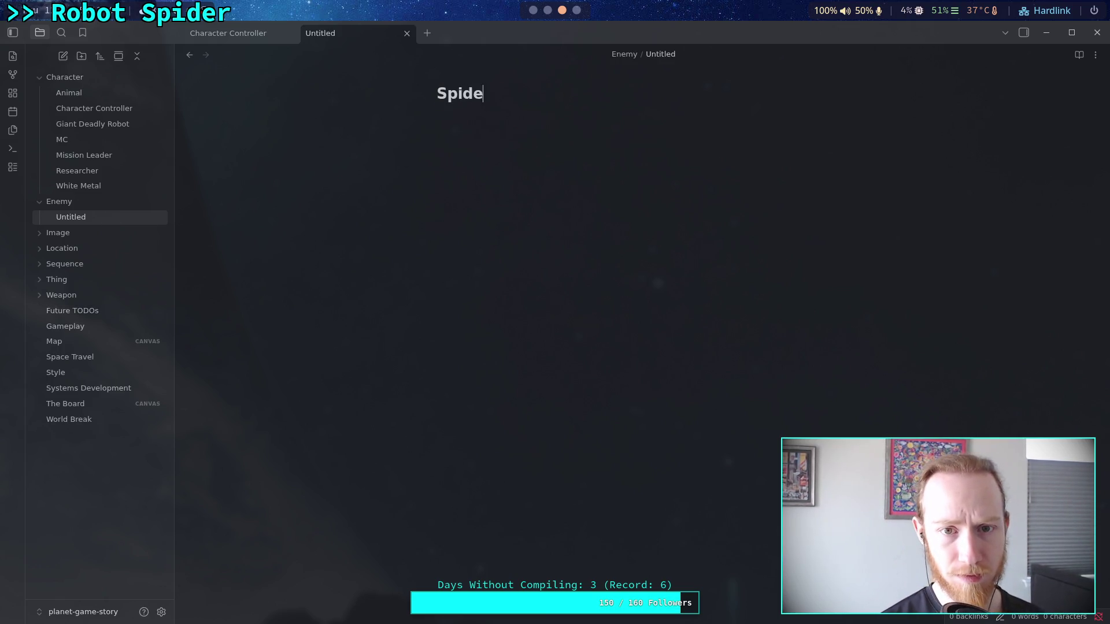
text(ot)
key(BackSpace)
key(BackSpace)
key(BackSpace)
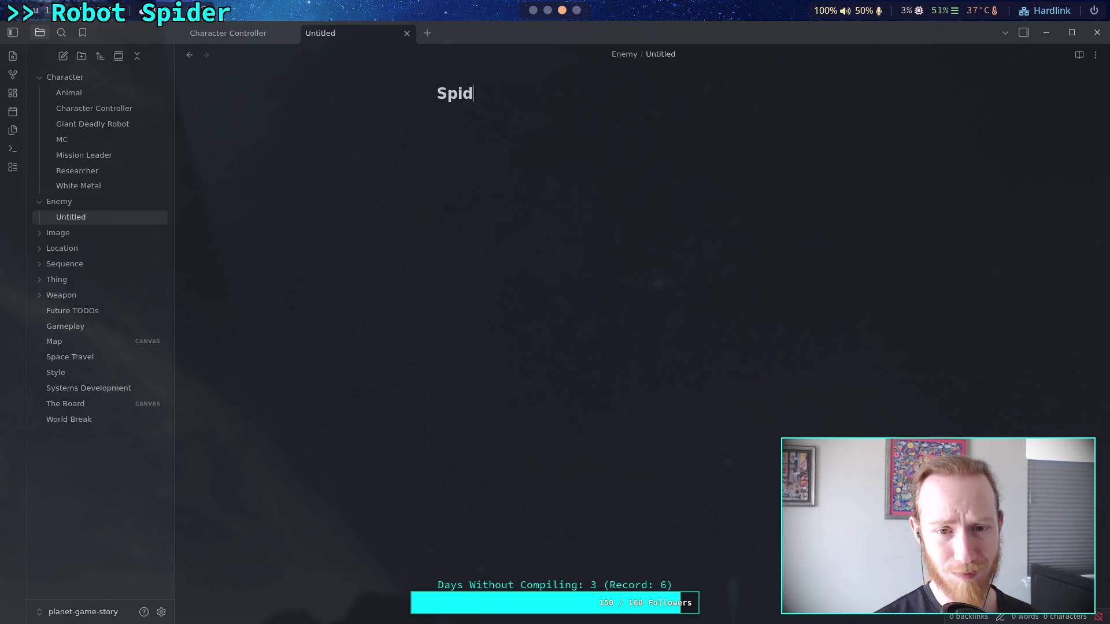
text(er Bot)
key(Return)
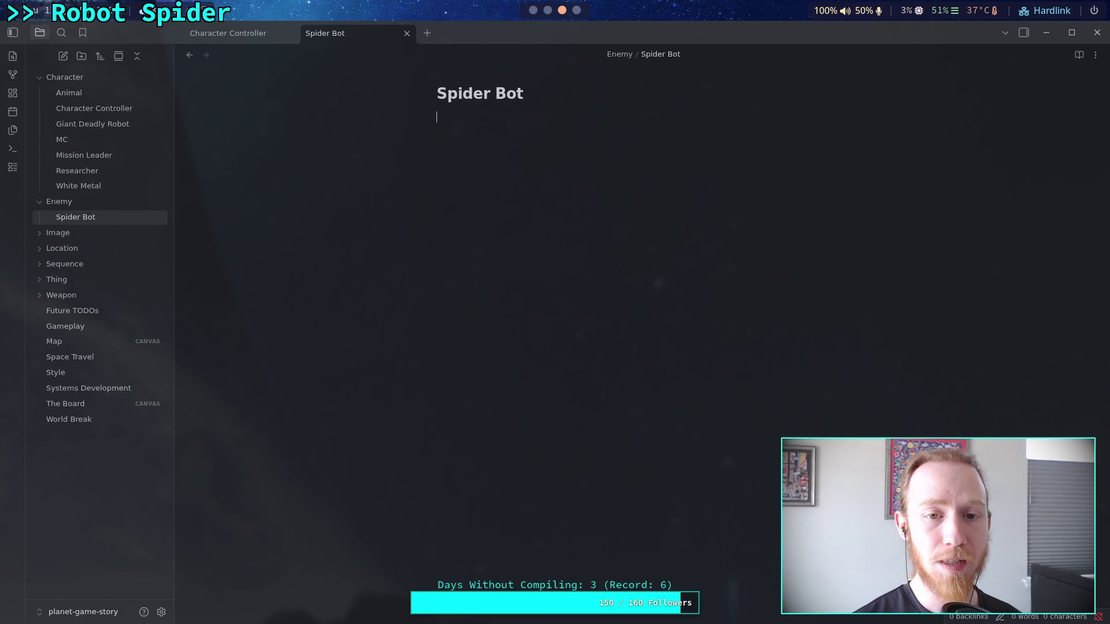
key(super+2)
key(super+1)
Step: Run git status and git diff to review uncommitted changes, then return to Obsidian
text(git status)
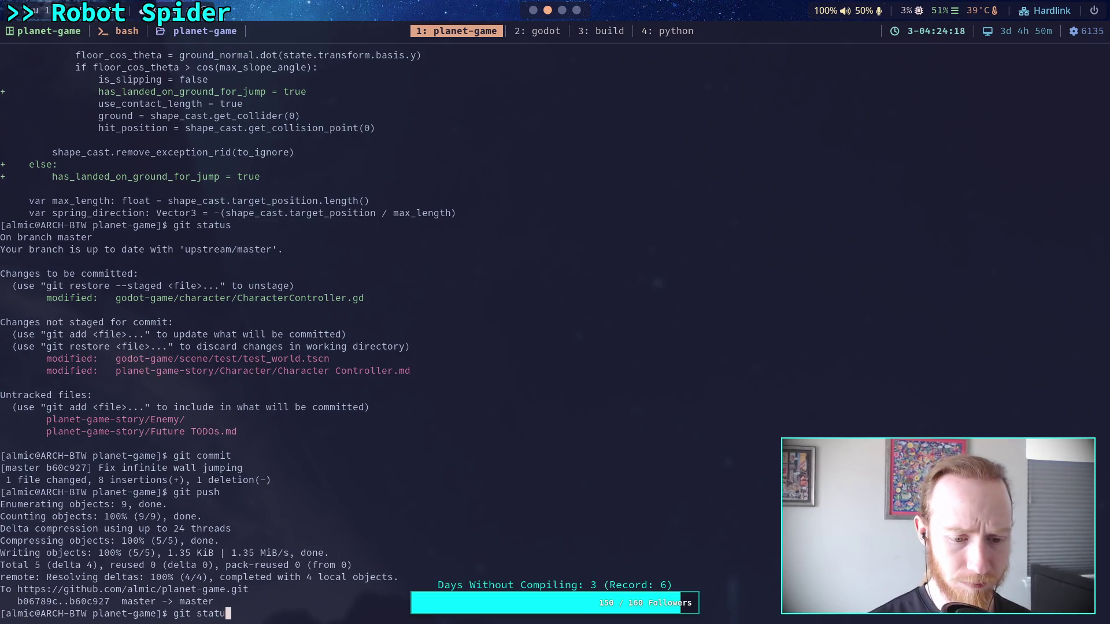
key(Return)
text(git diff)
key(Return)
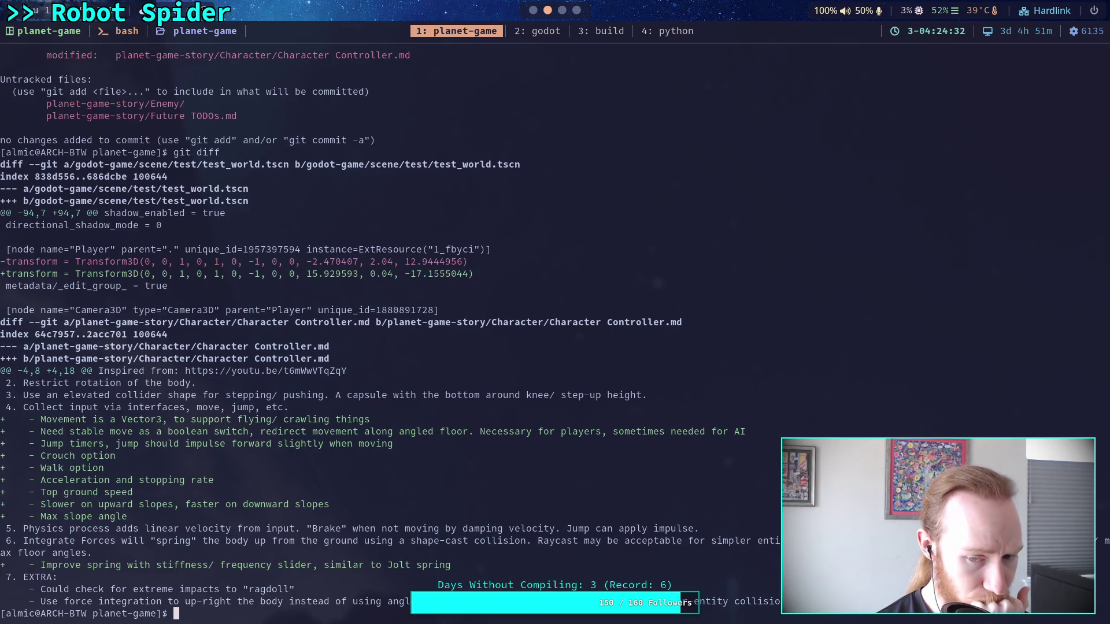
key(super+2)
key(super+1)
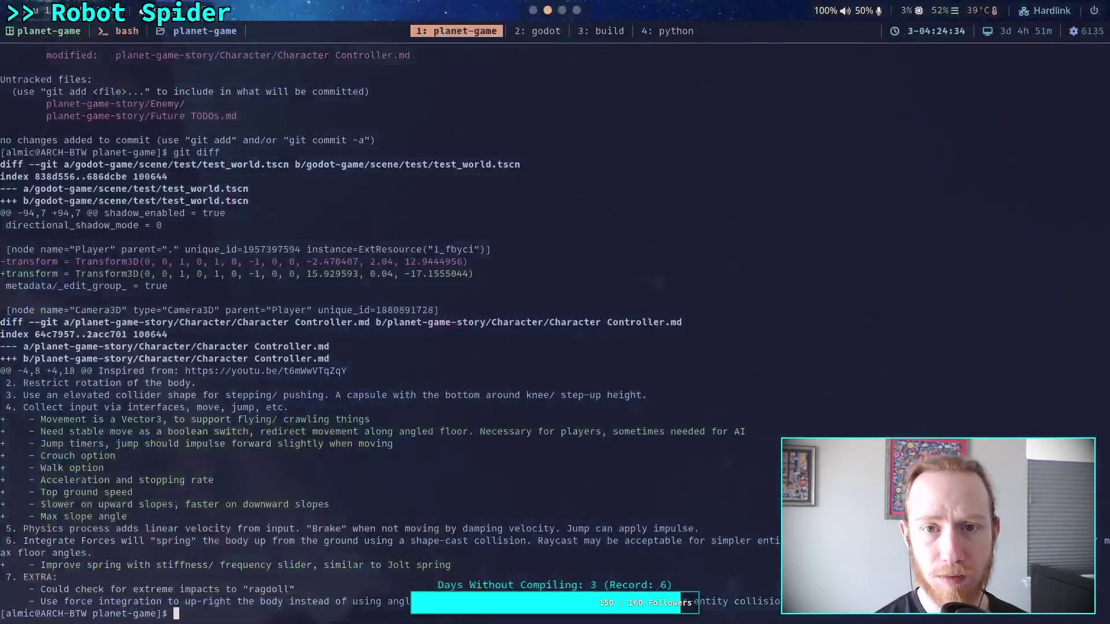
key(super+3)
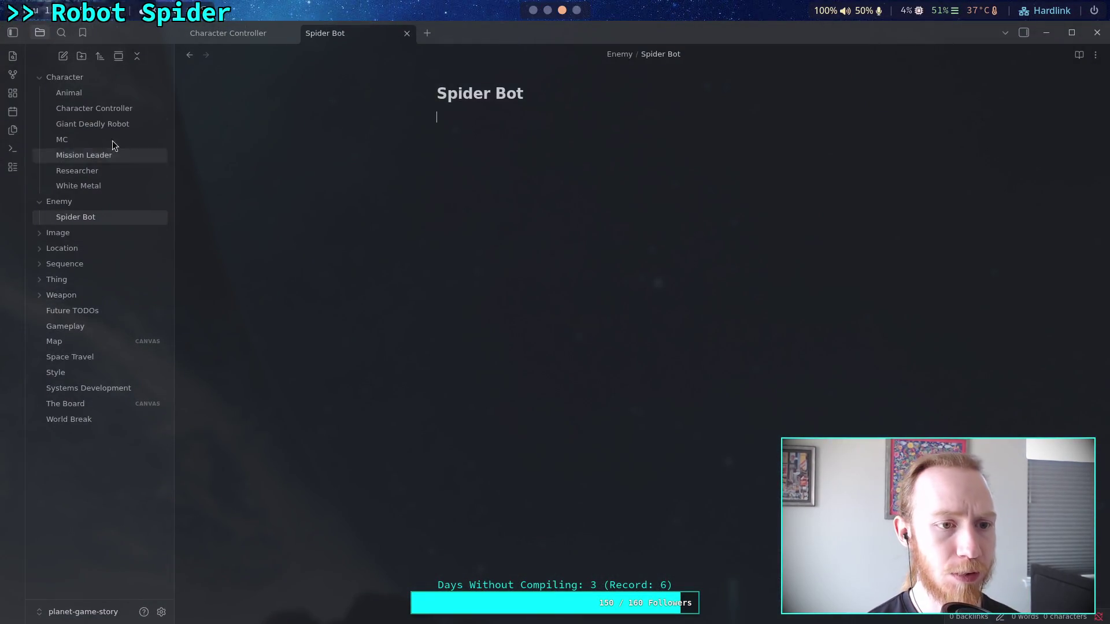
Step: Delete the 'Improve spring with stiffness/ frequency slider' bullet from the Character Controller note
click(94, 108)
scroll(599, 347, down, 3)
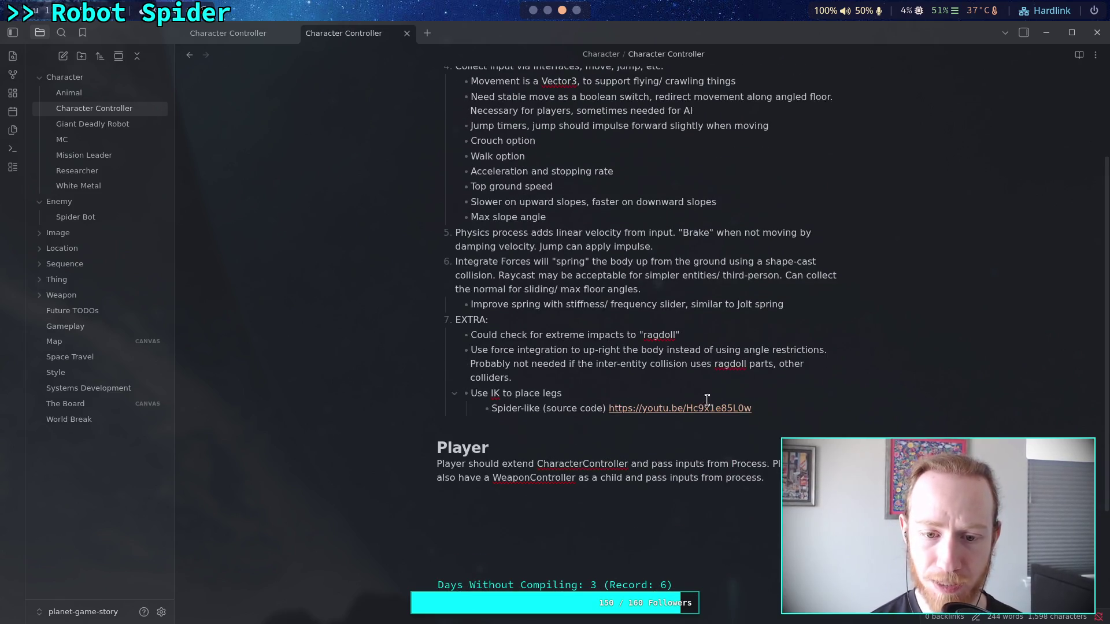
scroll(639, 368, up, 2)
triple_click(821, 373)
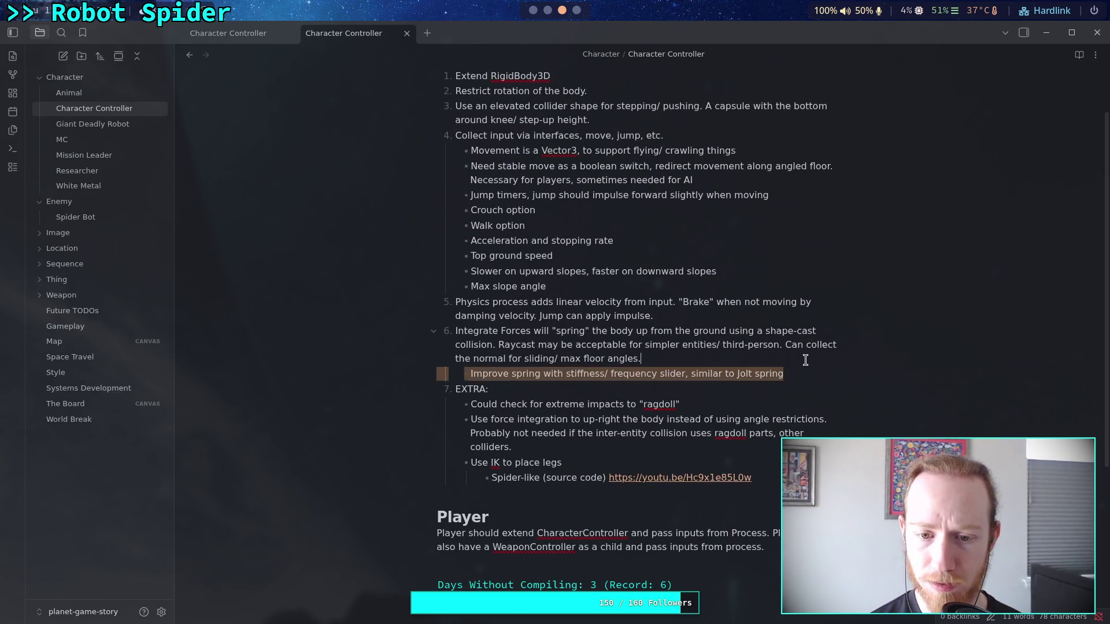
key(BackSpace)
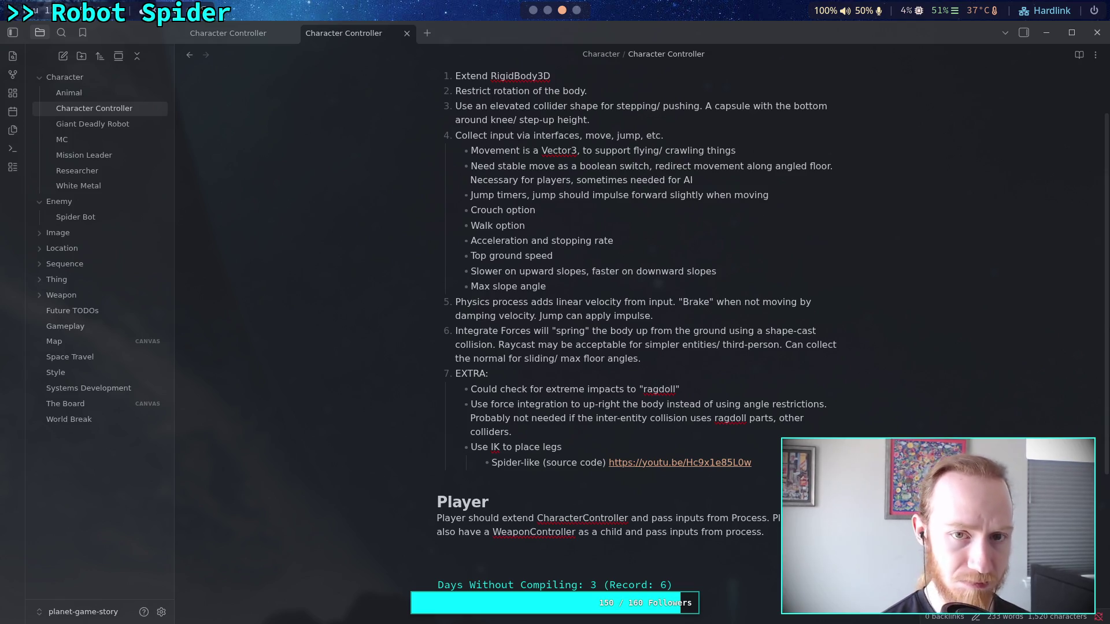
key(alt+Tab)
key(super+1)
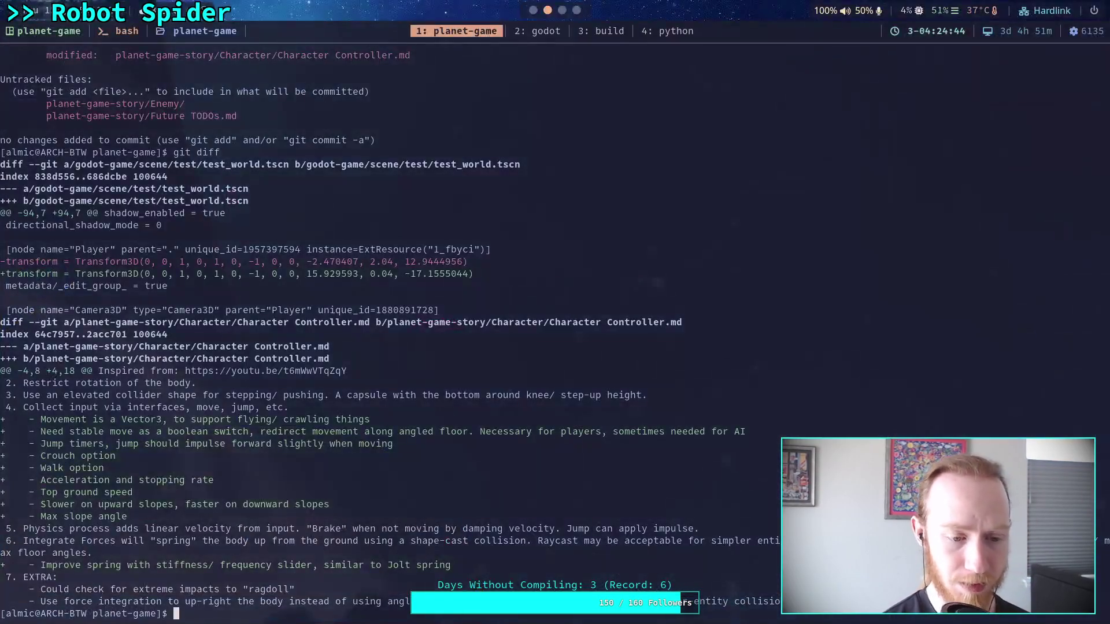
Step: Check git diff and stage the Character Controller.md notes file
text(git diff)
key(Return)
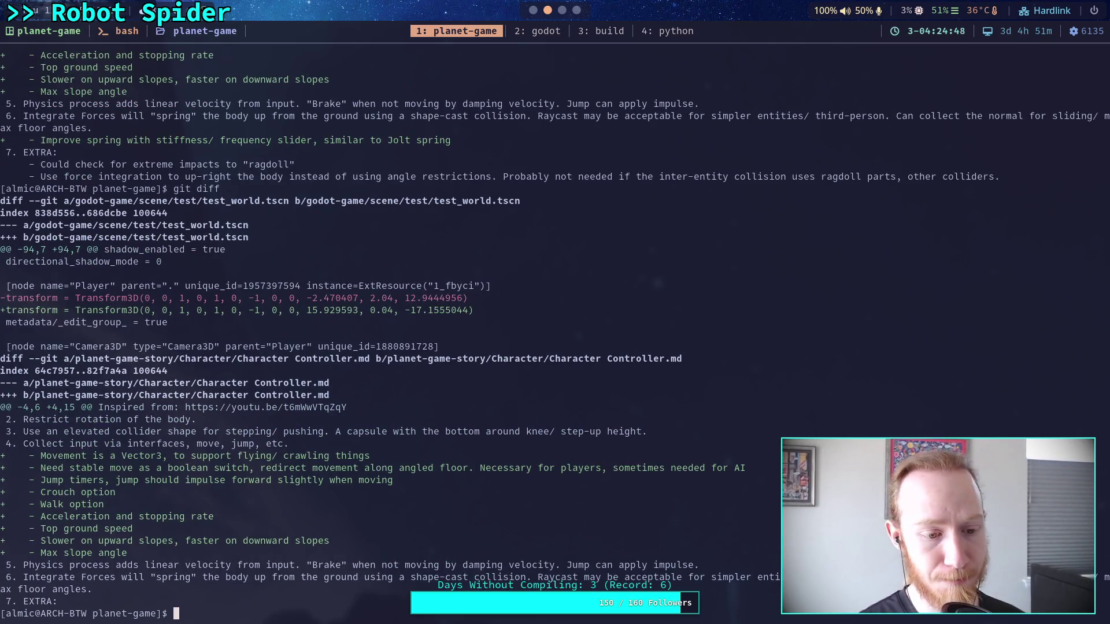
text(git add )
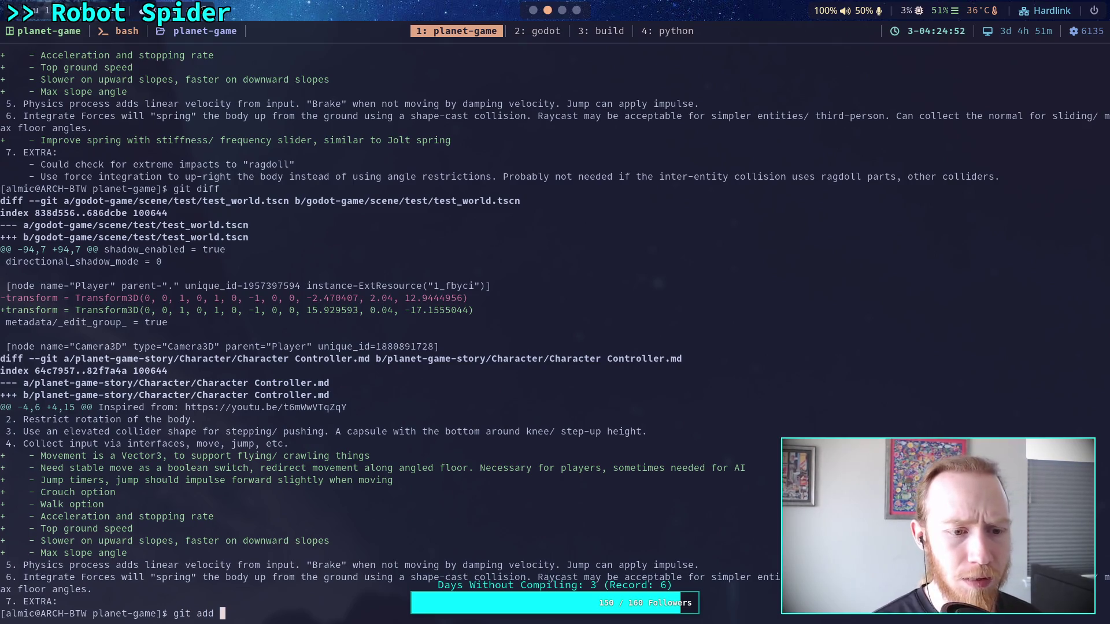
text(plan)
key(Tab)
text(C)
key(Tab)
text(Ch)
key(Tab)
key(Return)
Step: Commit the staged file with the message 'Update character controller doc'
text(git om)
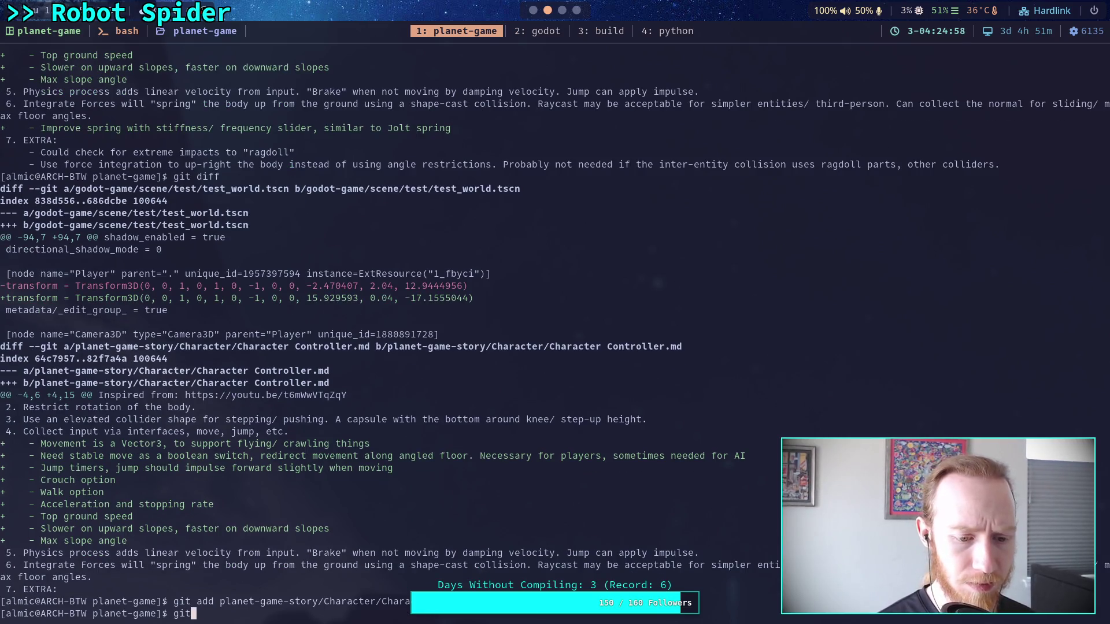
key(BackSpace)
key(BackSpace)
text(commit)
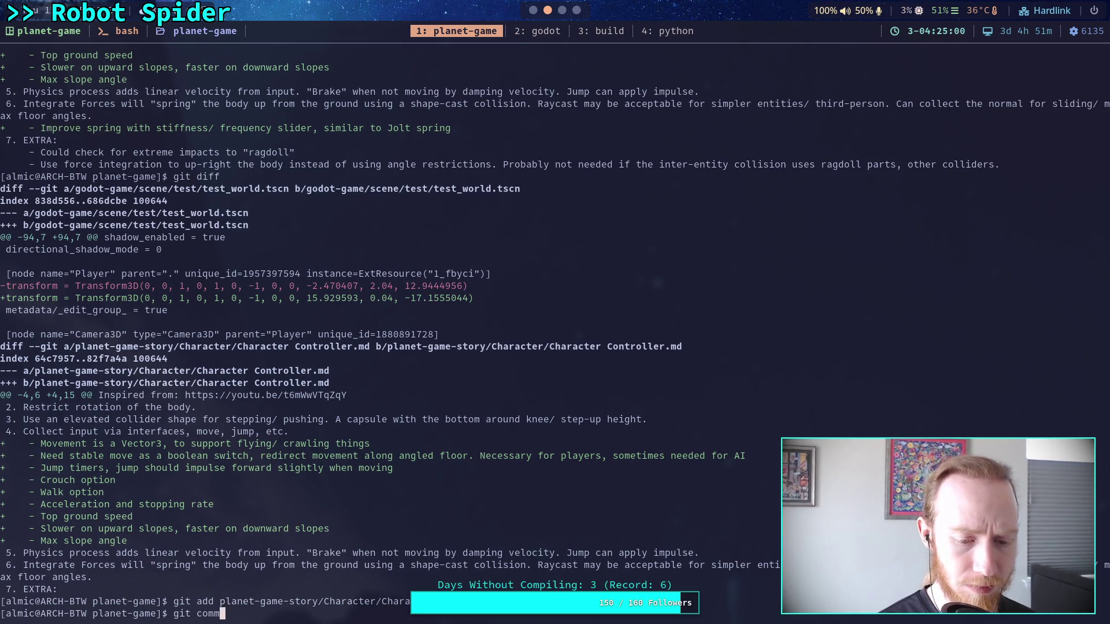
key(Return)
text(OUpdate )
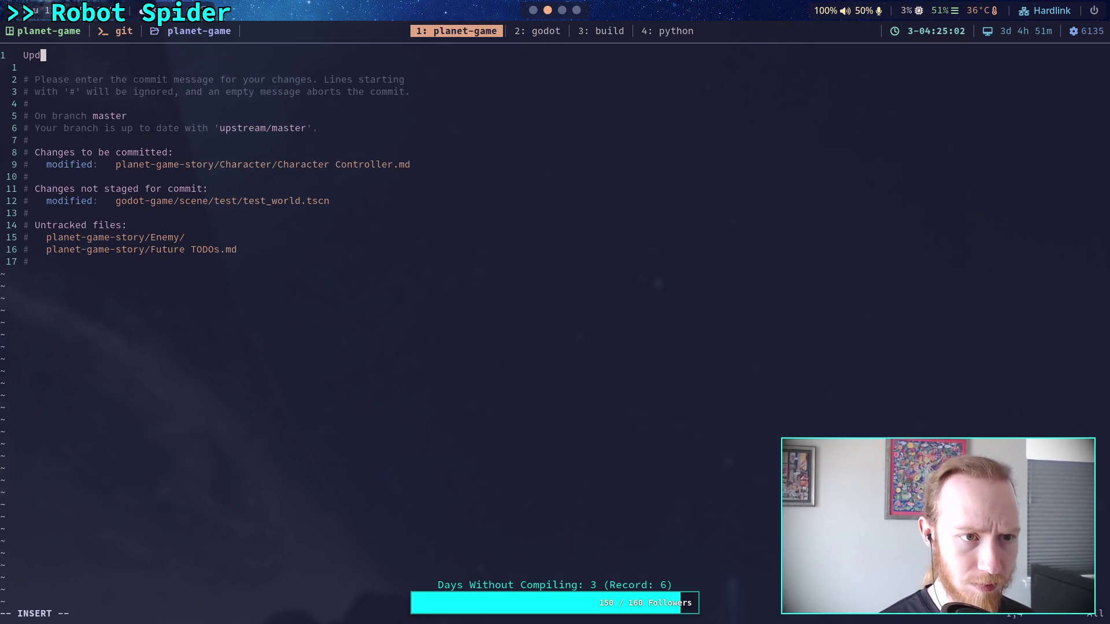
text(characte)
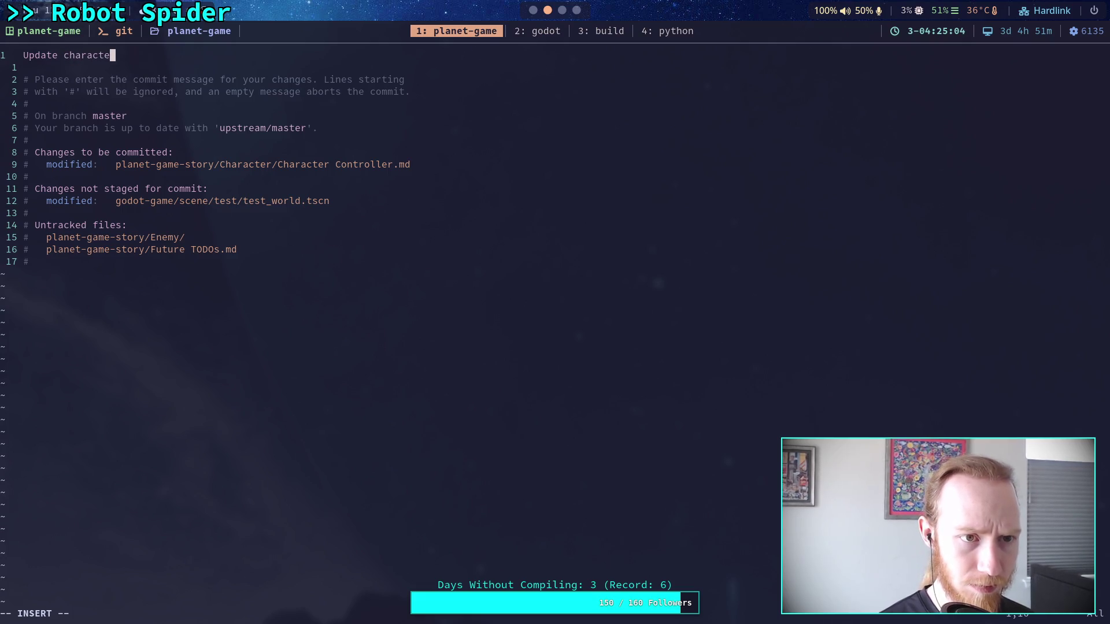
text(r controller )
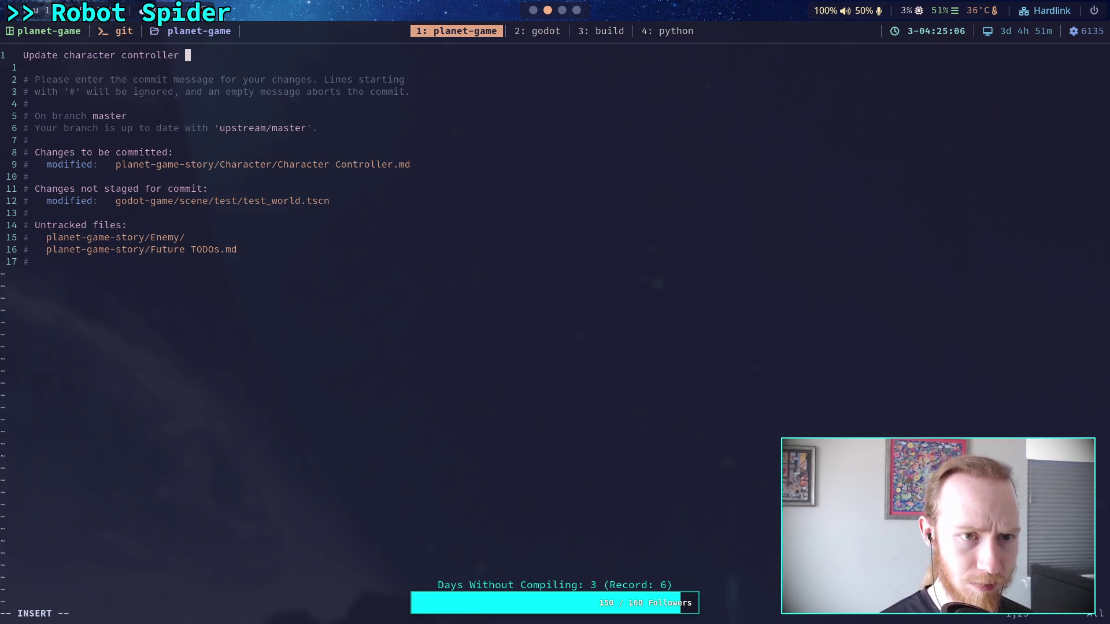
text(do)
text(c)
key(Escape)
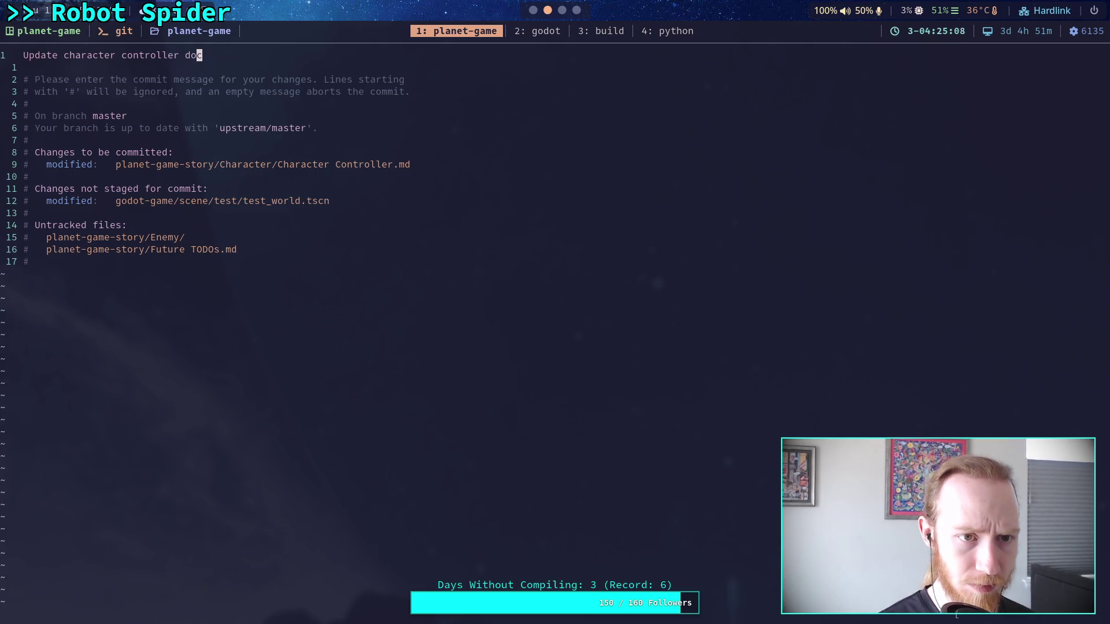
text(:wq)
key(Return)
Step: Check git status and stage the Future TODOs.md file
text(git status)
key(Return)
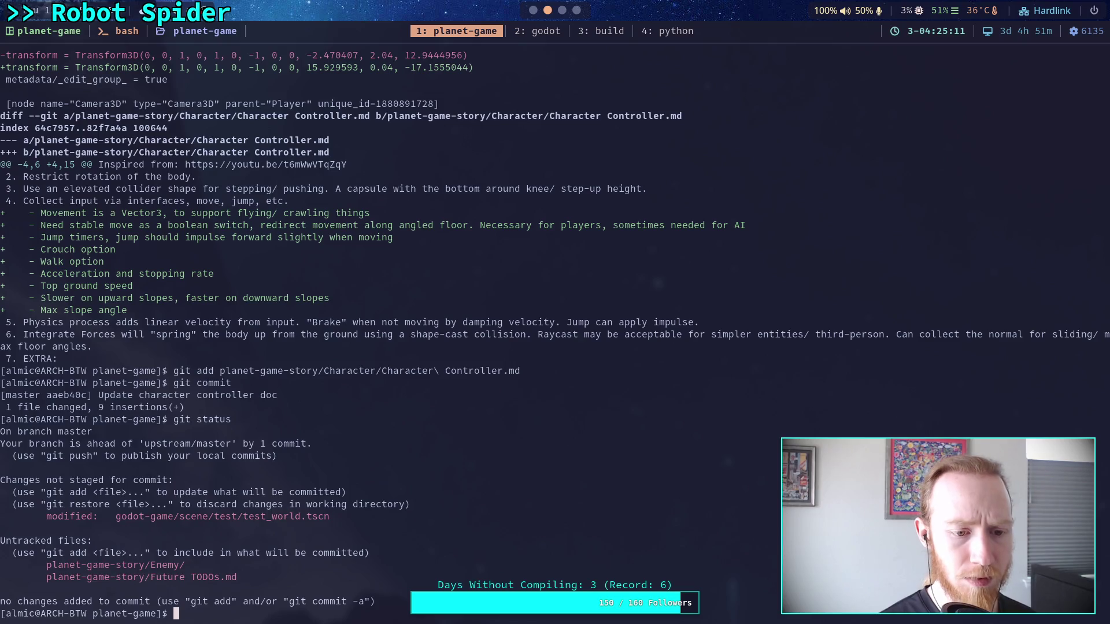
text(git add )
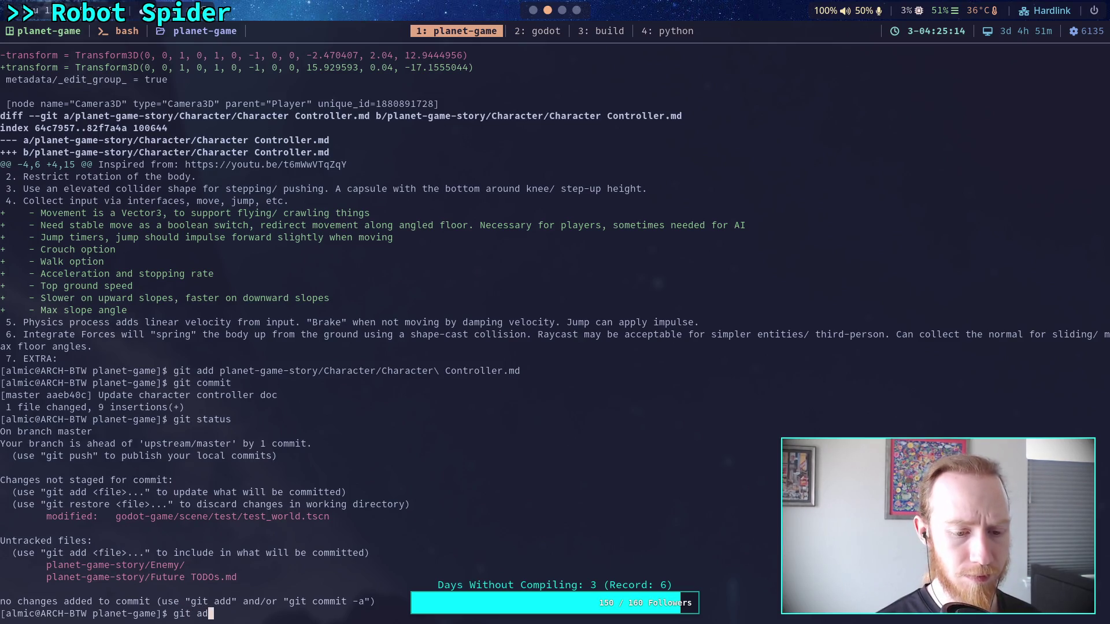
text(pl)
key(Tab)
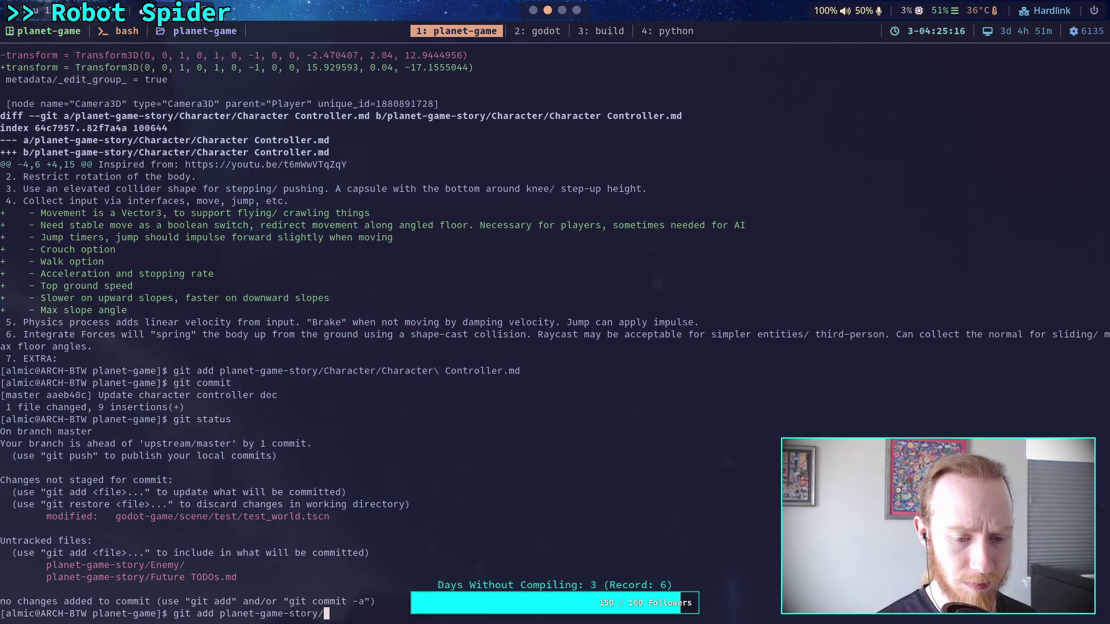
text(F)
key(Tab)
key(Return)
Step: Commit Future TODOs.md with the message 'Create Future TODOs.md'
text(git commit)
key(Return)
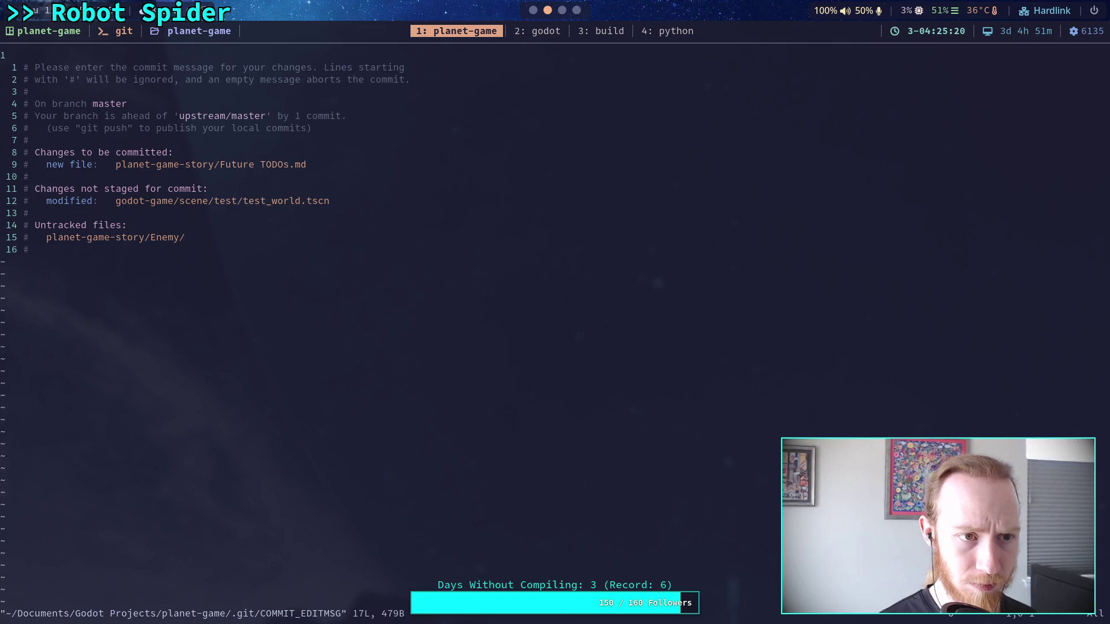
text(OA)
key(BackSpace)
text(Create Fu)
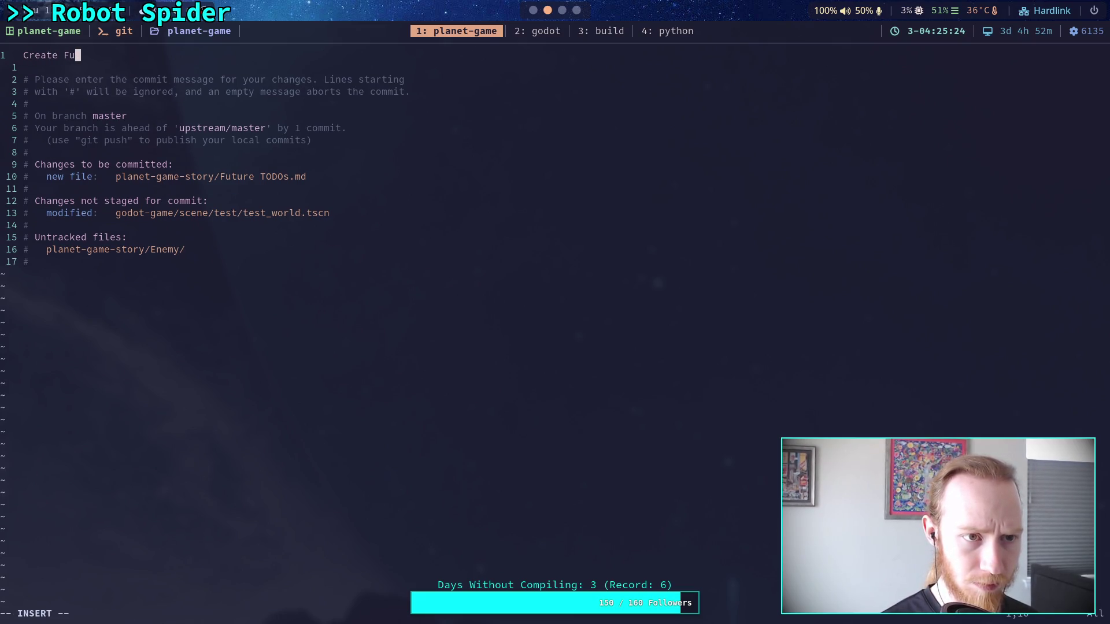
text(ture TODOs)
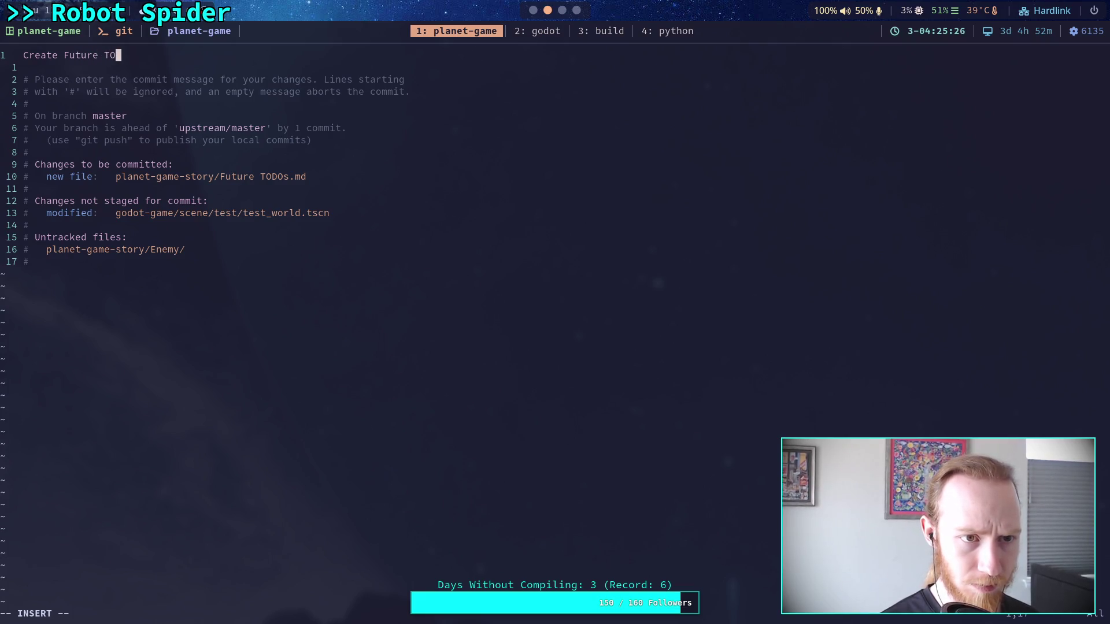
text(.)
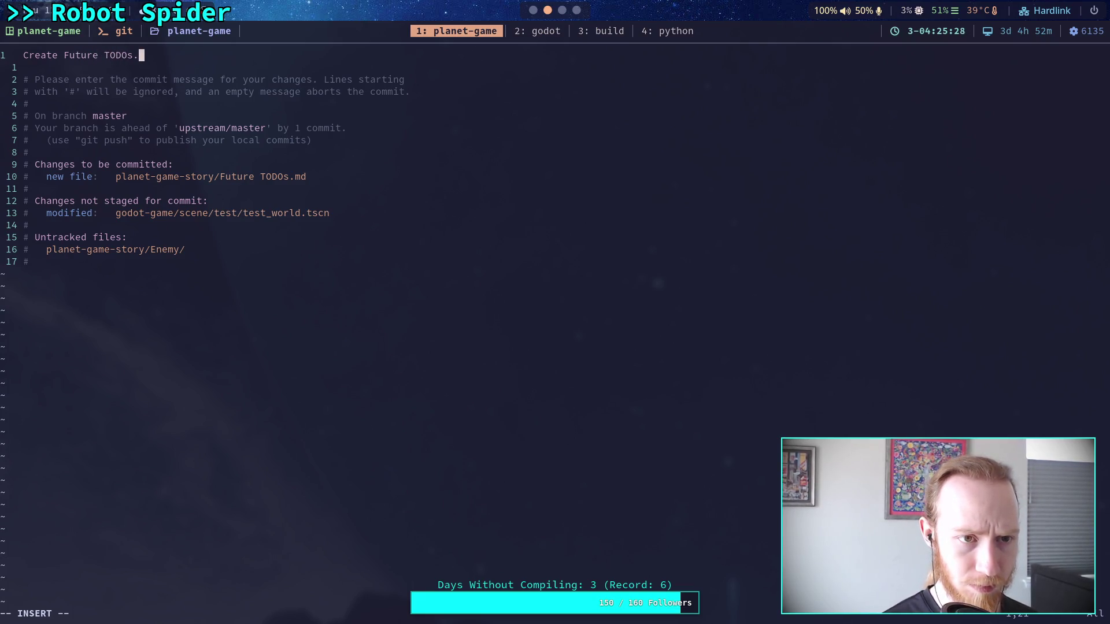
key(Escape)
text(:wq)
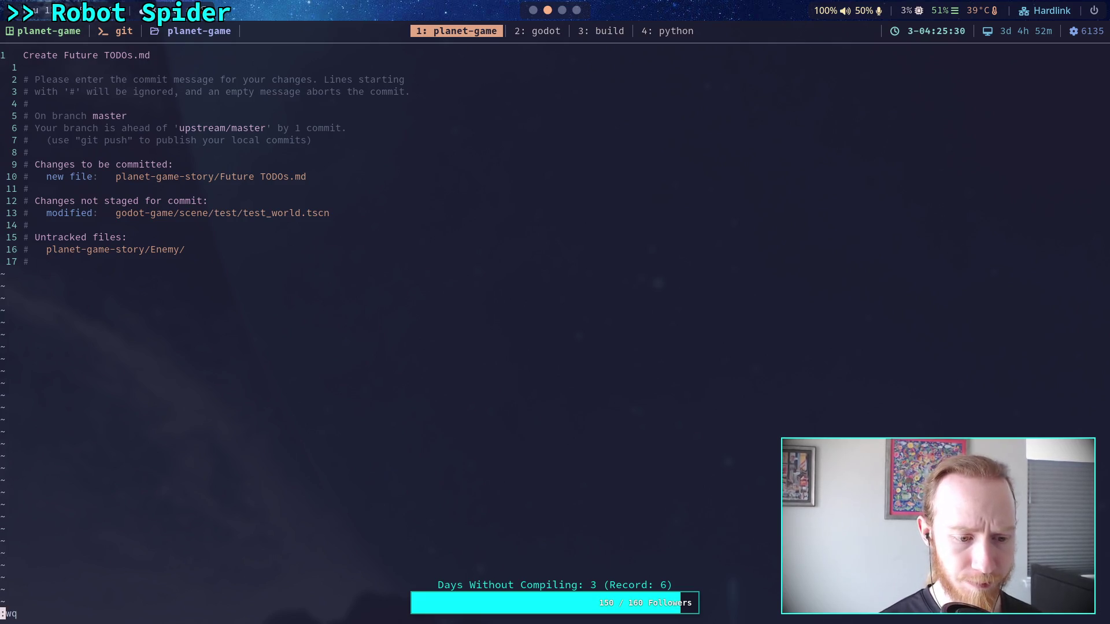
key(Return)
Step: Check git status and stage the Enemy notes folder
text(git status)
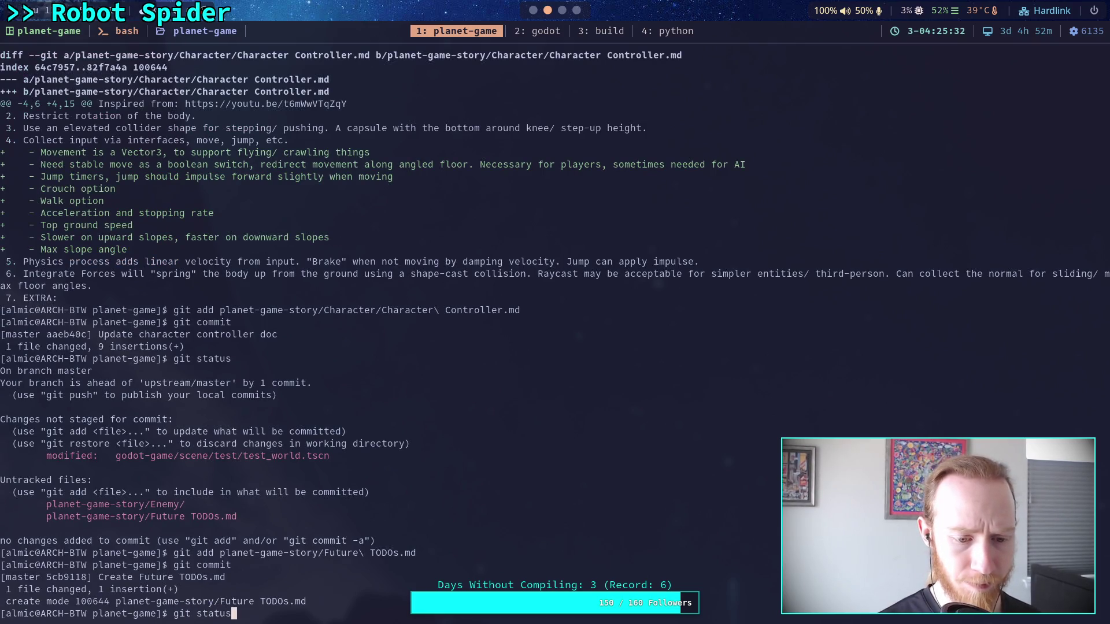
key(Return)
text(git add planet-game-story/E)
key(Tab)
text(E)
key(Tab)
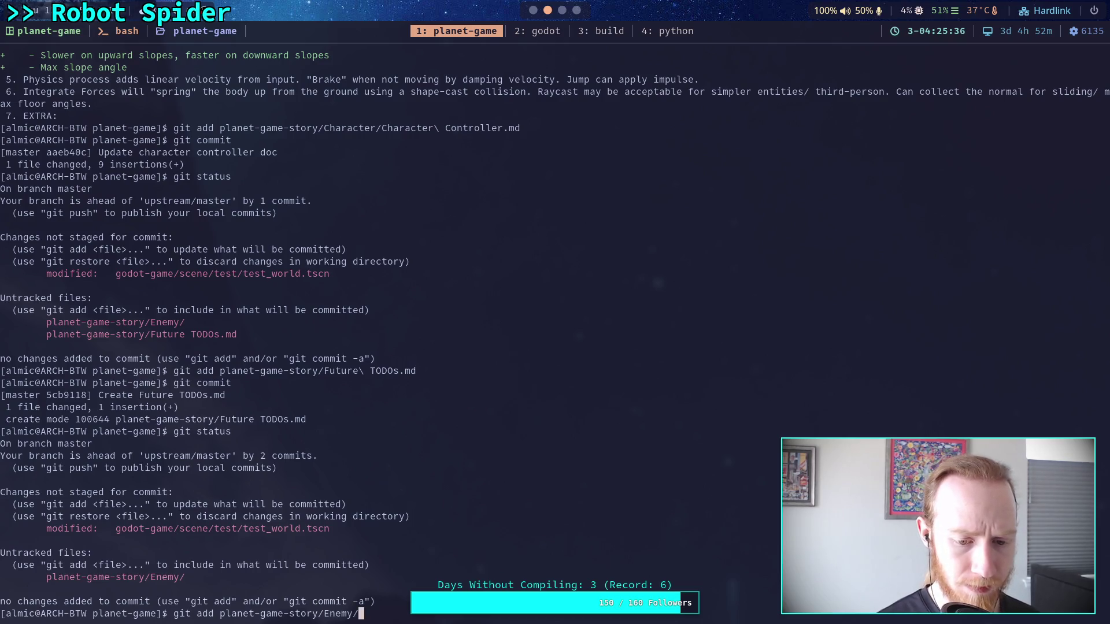
key(Return)
Step: Review git status, unstaged diff, and staged diff of the Spider Bot note
text(git status)
key(Return)
text(git diff)
key(Return)
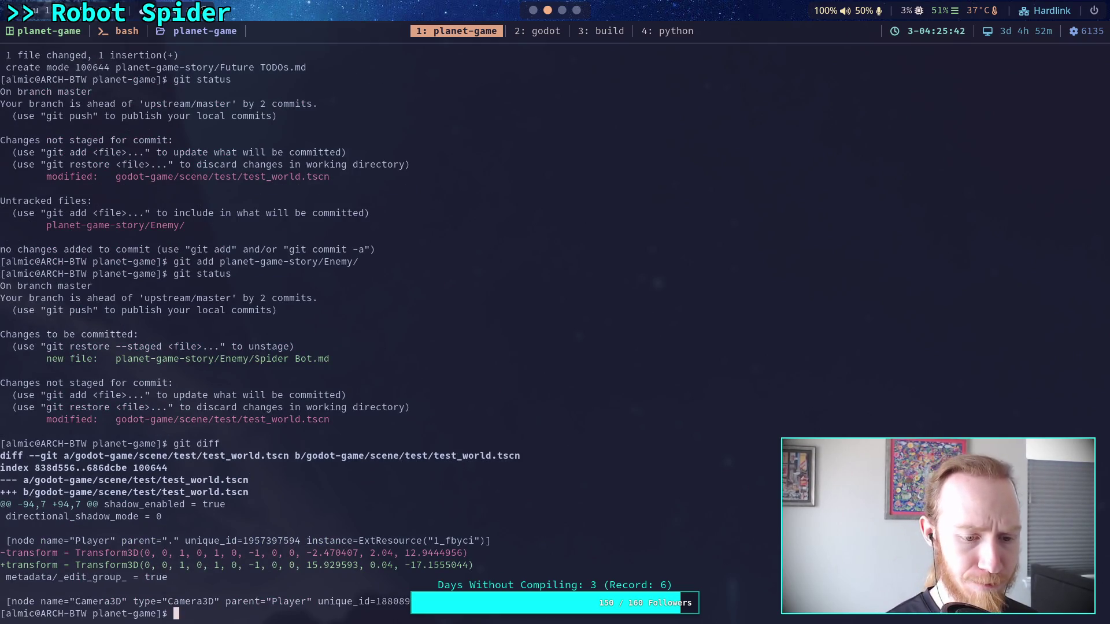
text(git diff --sta)
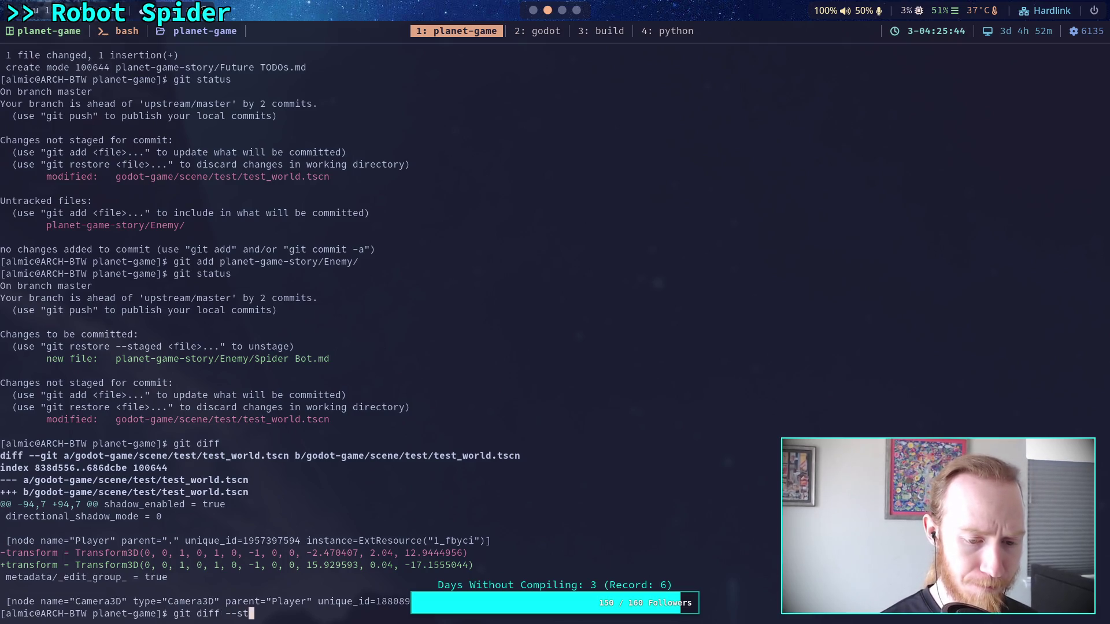
text(ged)
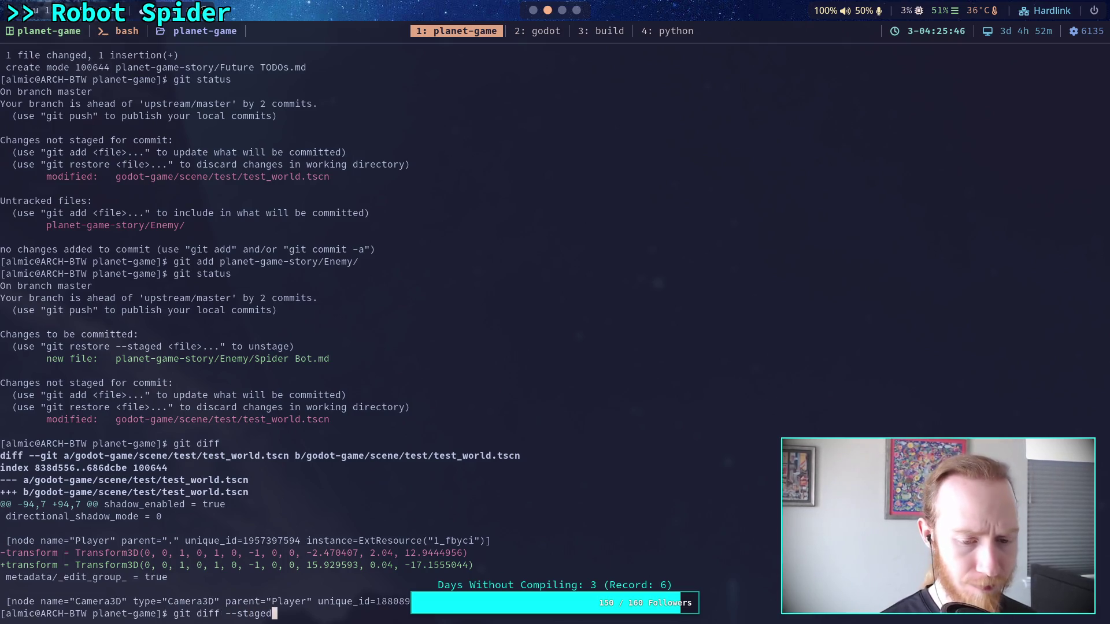
key(Return)
Step: Commit with the message 'Add spider bot enemy plan' in Vim
text(git commi)
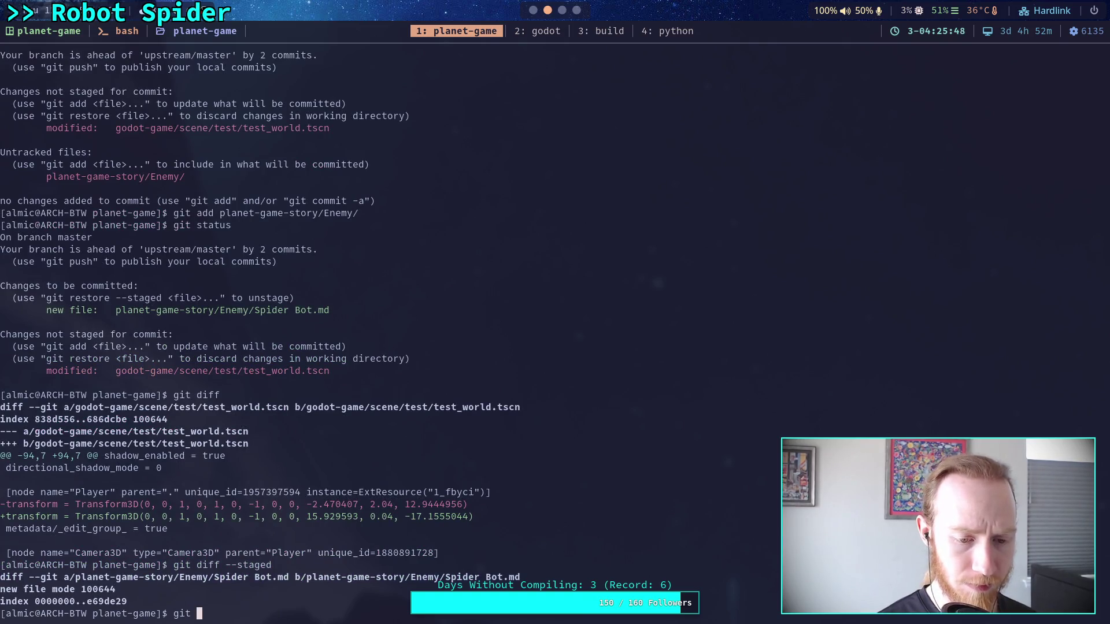
text(t)
key(Return)
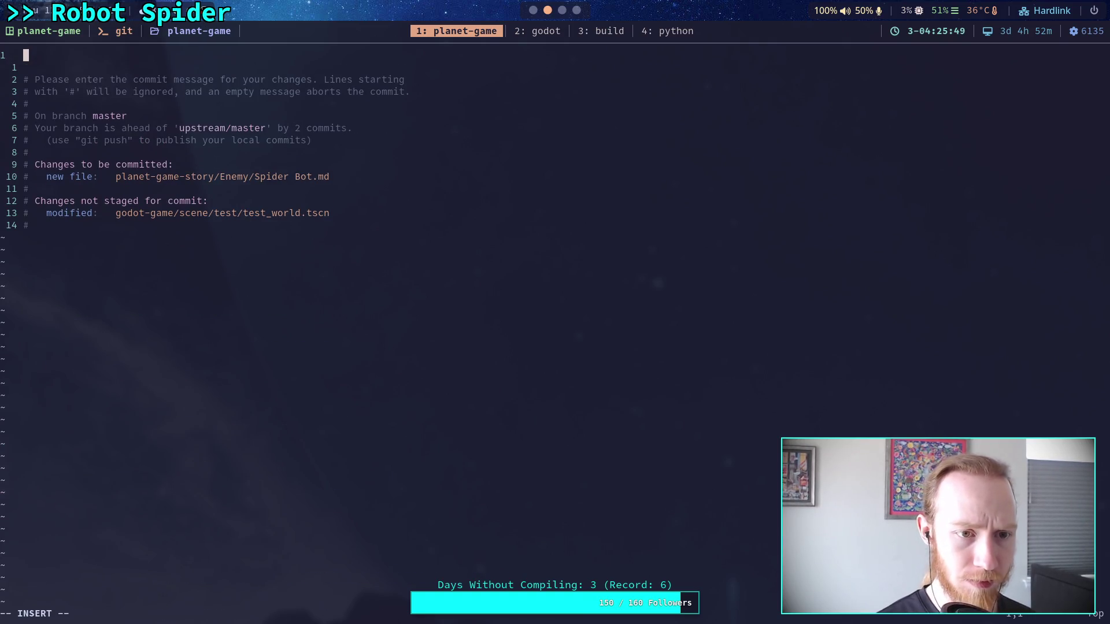
text(Add spid)
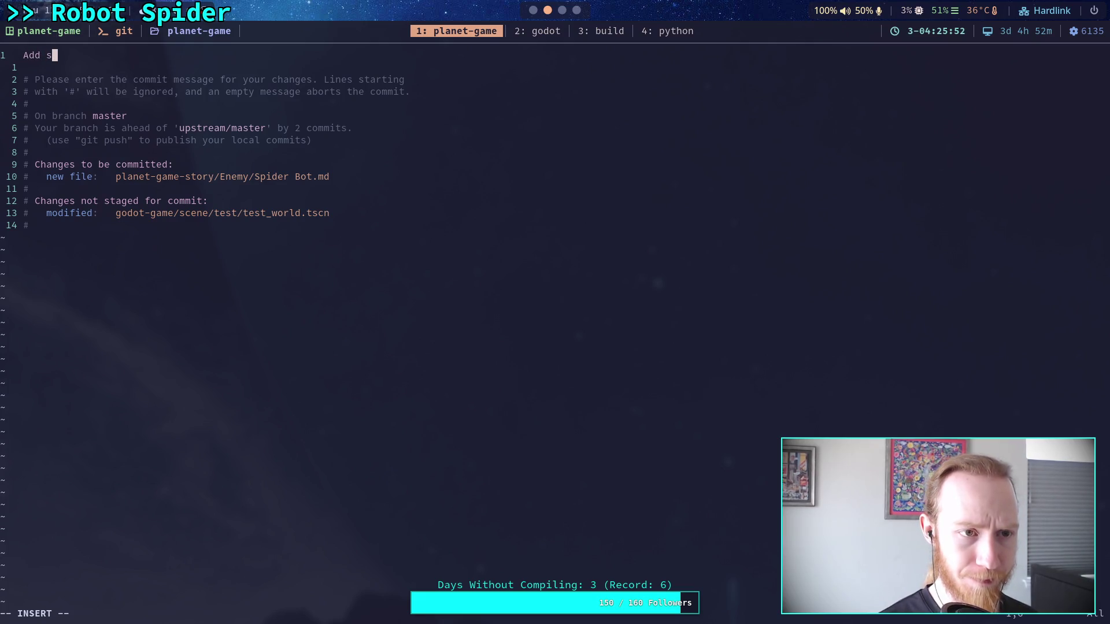
text(er bot enemy plan)
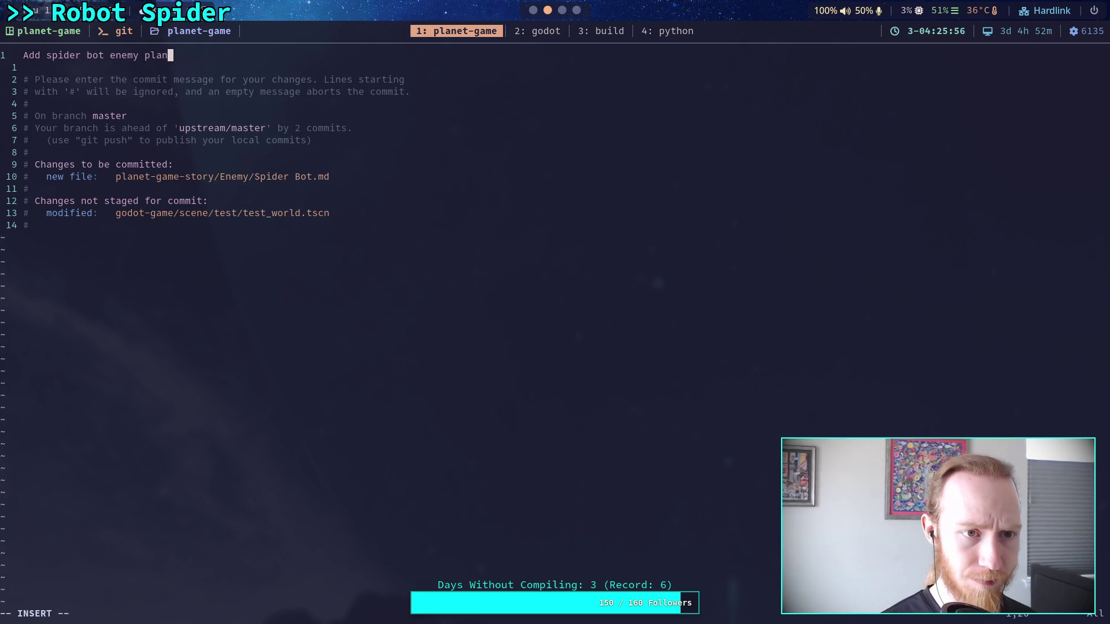
key(Escape)
text(:wq)
key(Return)
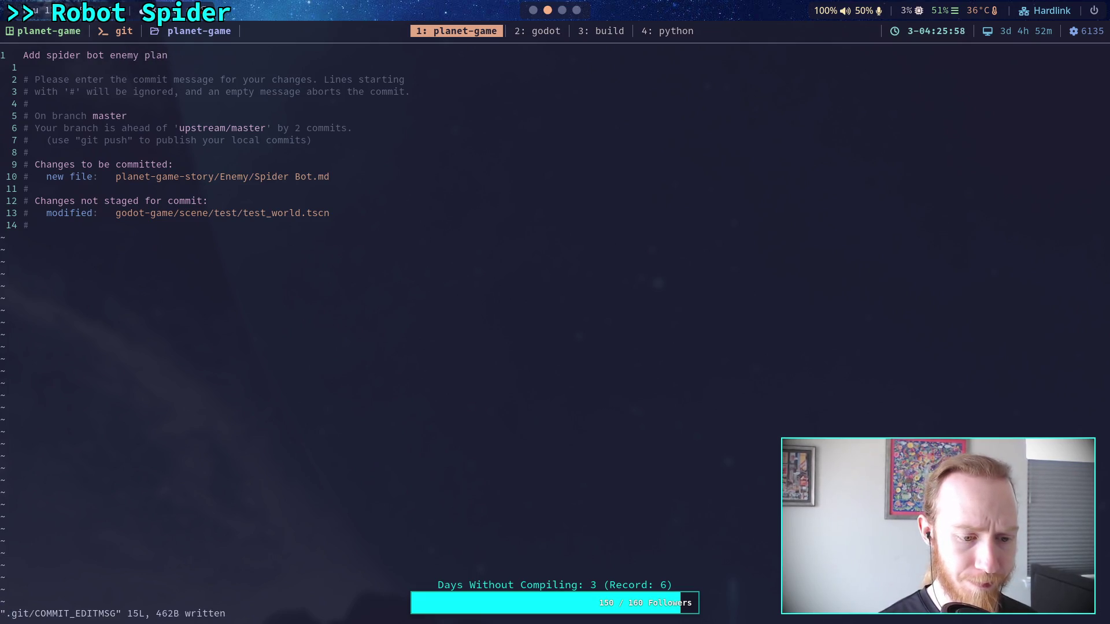
Step: Push the new commits to master with git push
text(git push)
key(Return)
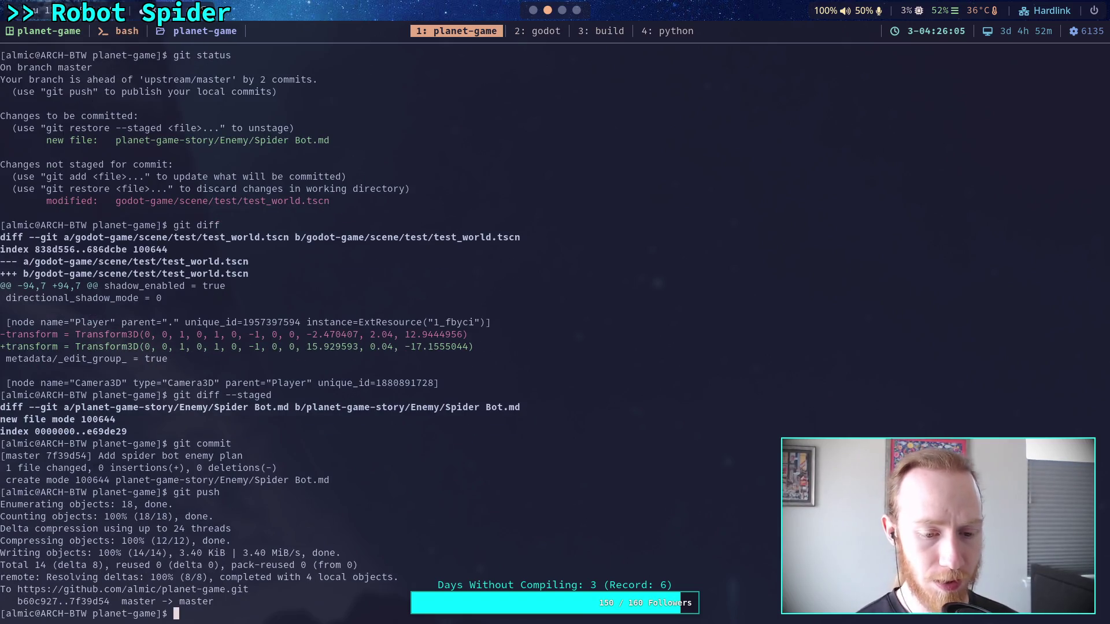
key(super+2)
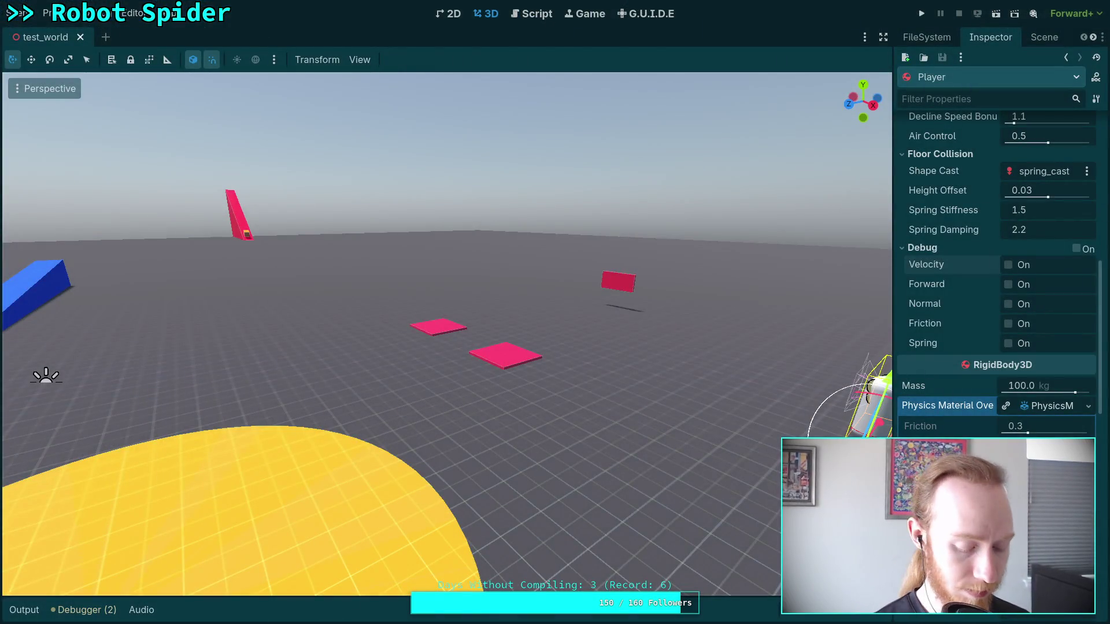
Step: Close the duplicate Character Controller tab and open the Spider Bot note
key(super+1)
key(super+3)
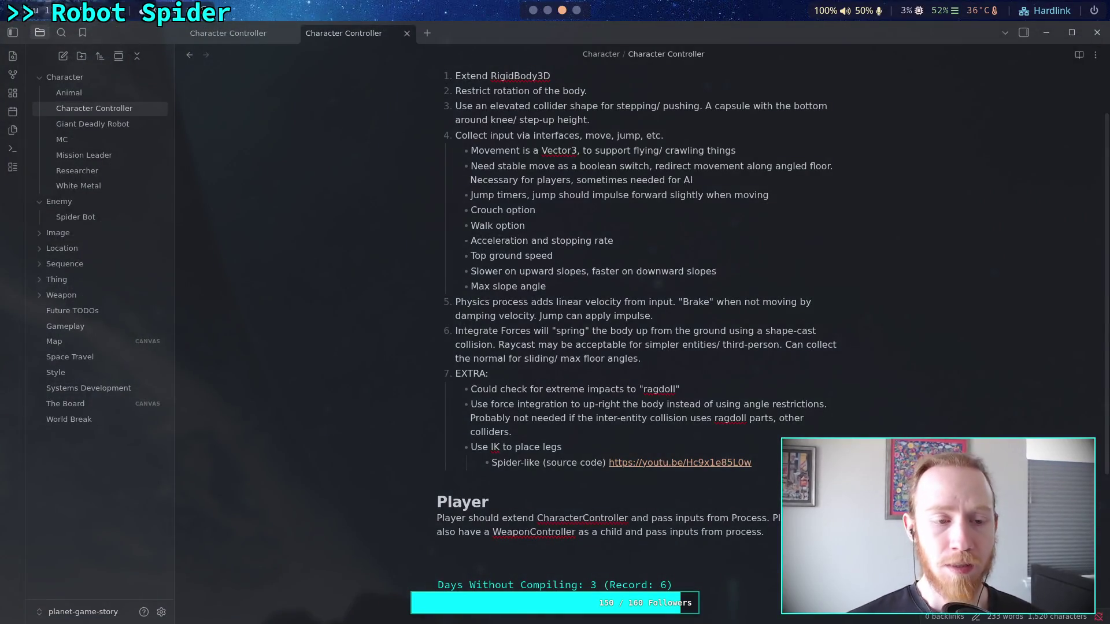
click(407, 33)
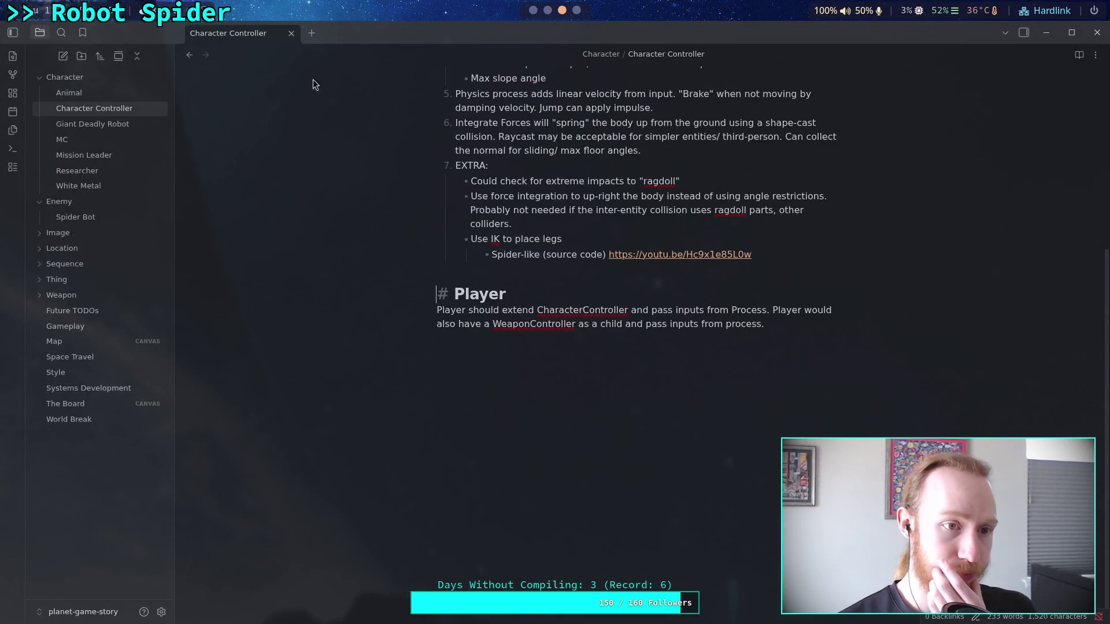
click(39, 77)
click(75, 108)
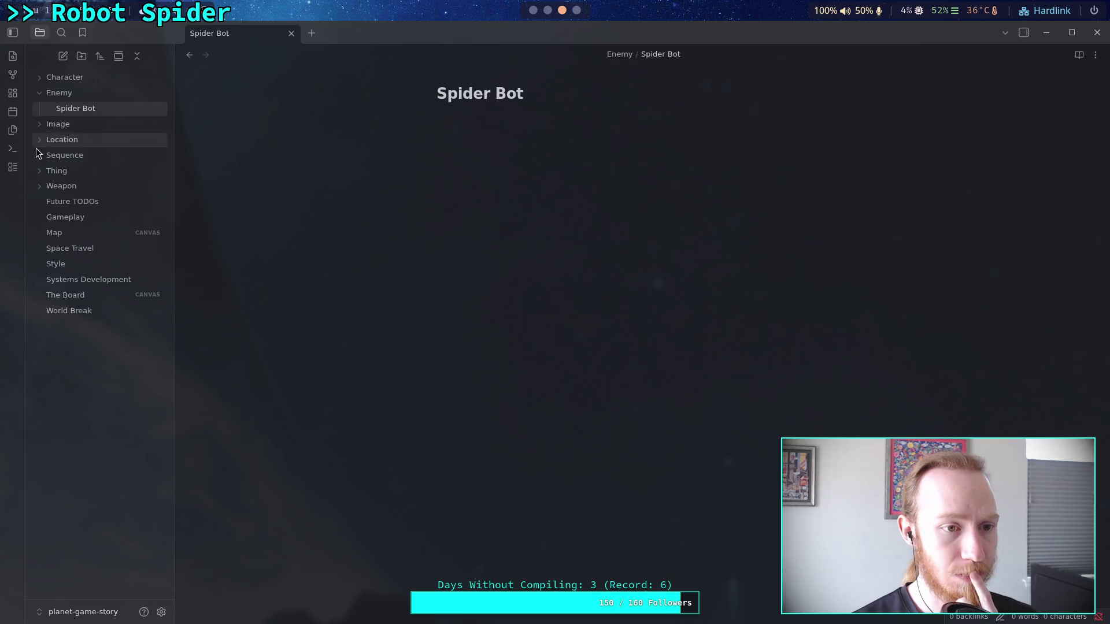
Step: Open the Hostile robots note in the Thing folder and scroll to its behaviour systems
click(34, 169)
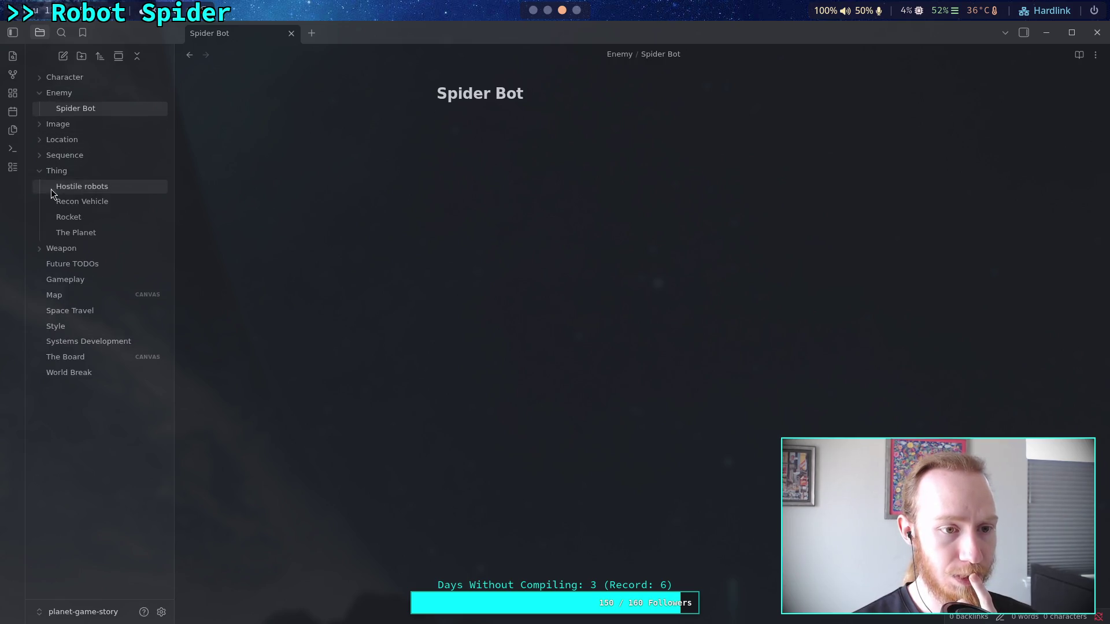
click(106, 186)
scroll(647, 324, down, 3)
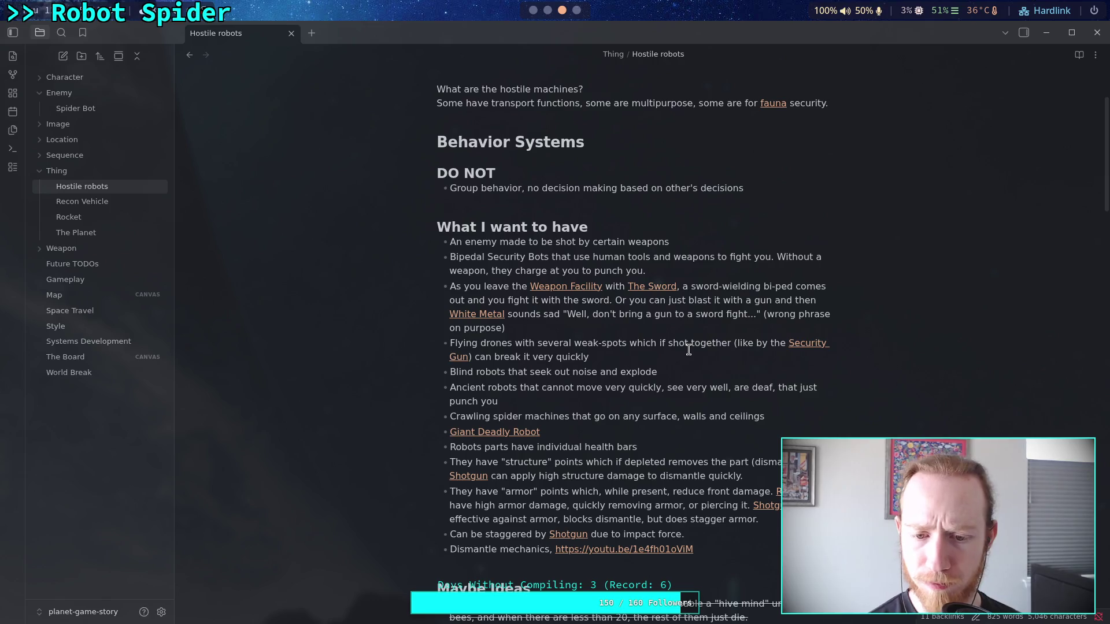
Step: Go to the Godot Char Controller video tab in the browser and scroll through its page
key(super+4)
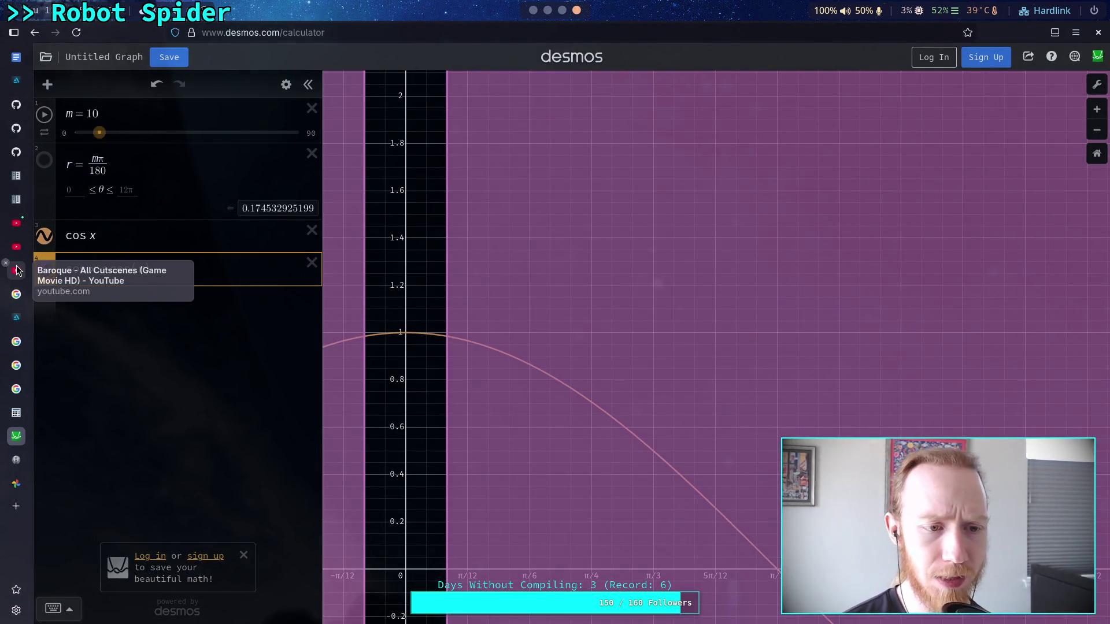
click(17, 223)
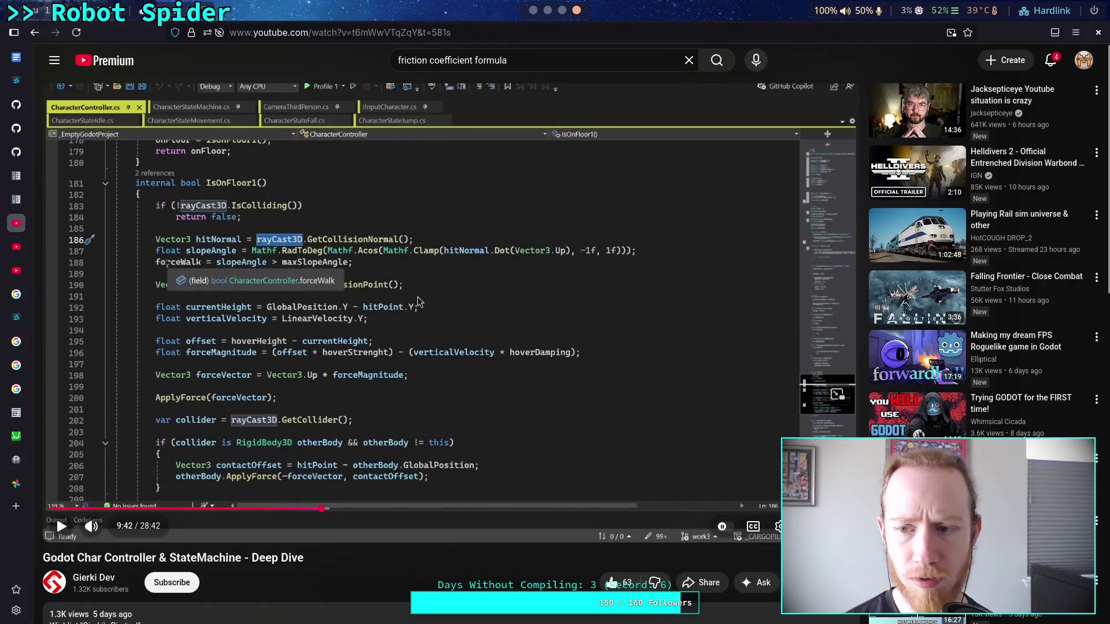
scroll(735, 363, down, 3)
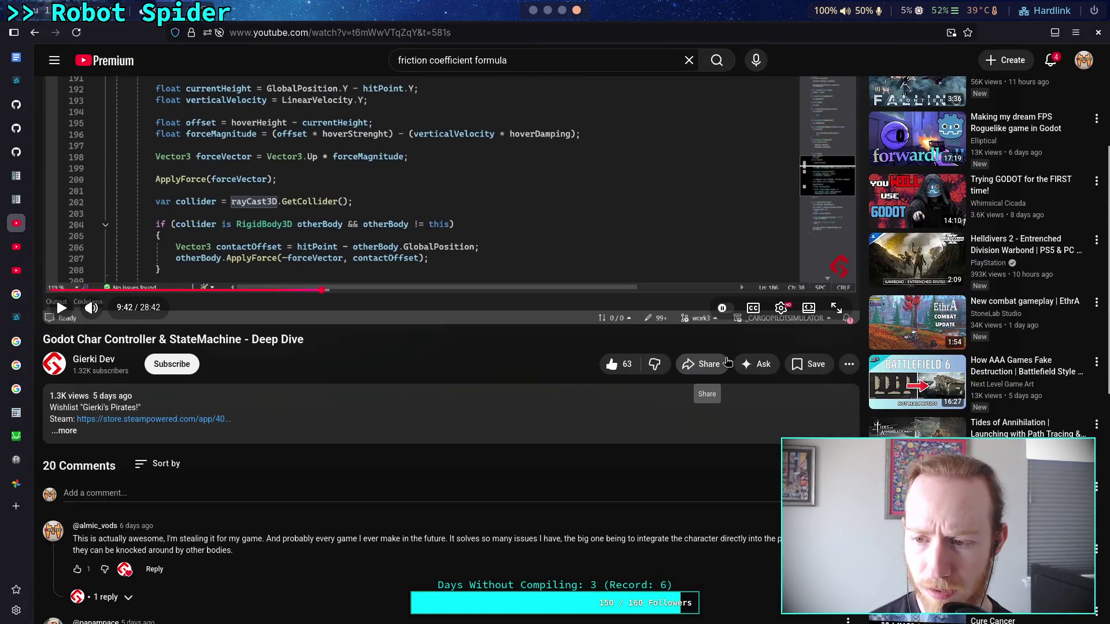
scroll(726, 362, down, 4)
scroll(723, 363, up, 8)
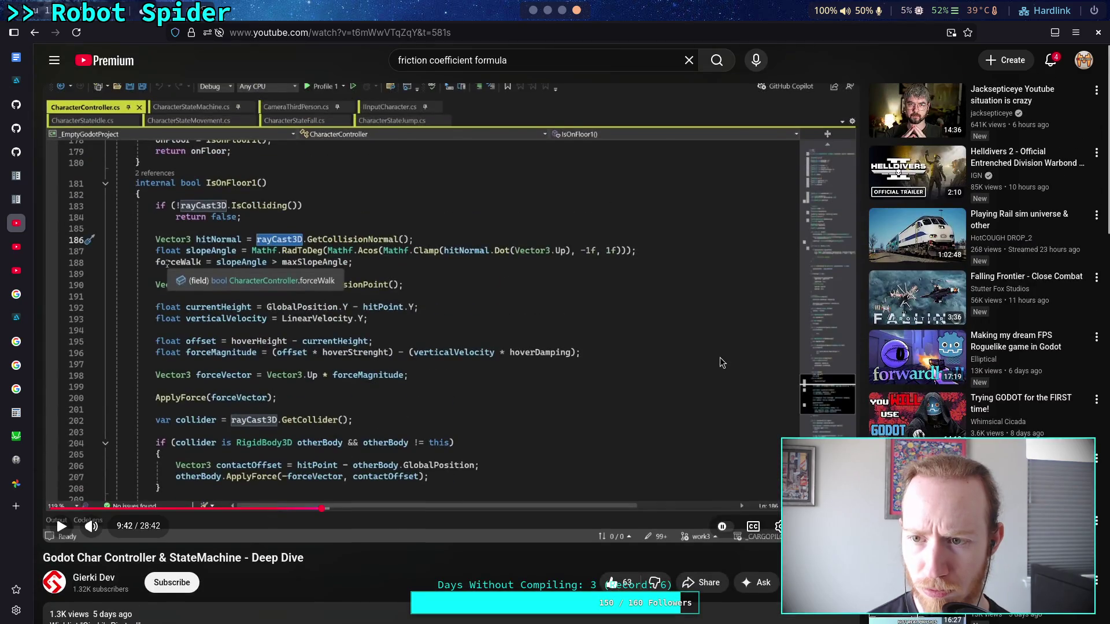
scroll(722, 362, down, 6)
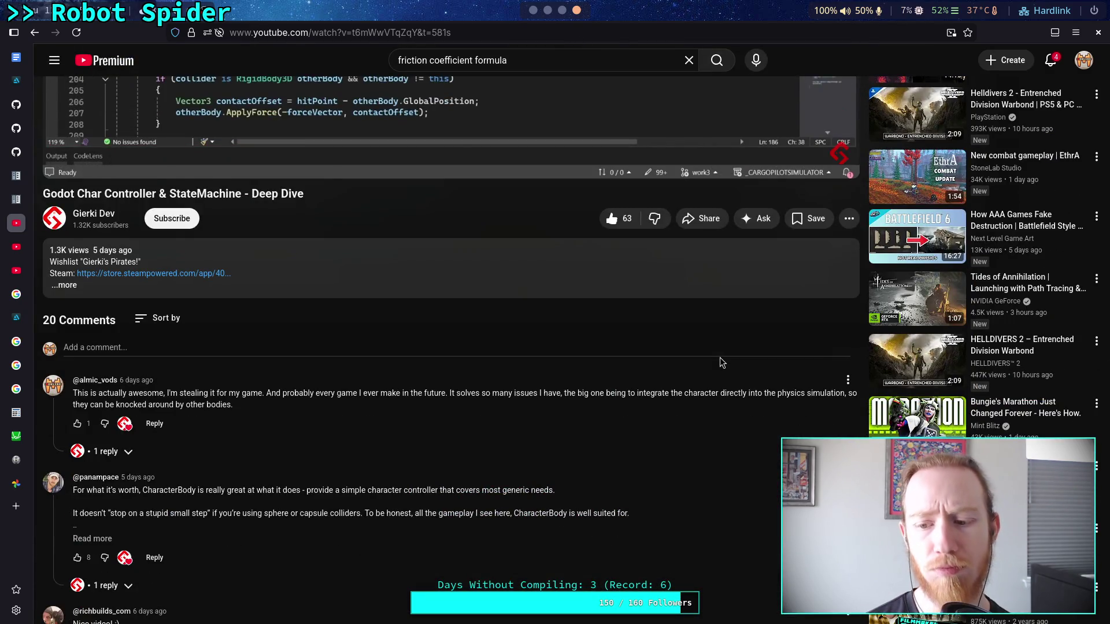
scroll(719, 361, down, 2)
scroll(718, 362, down, 3)
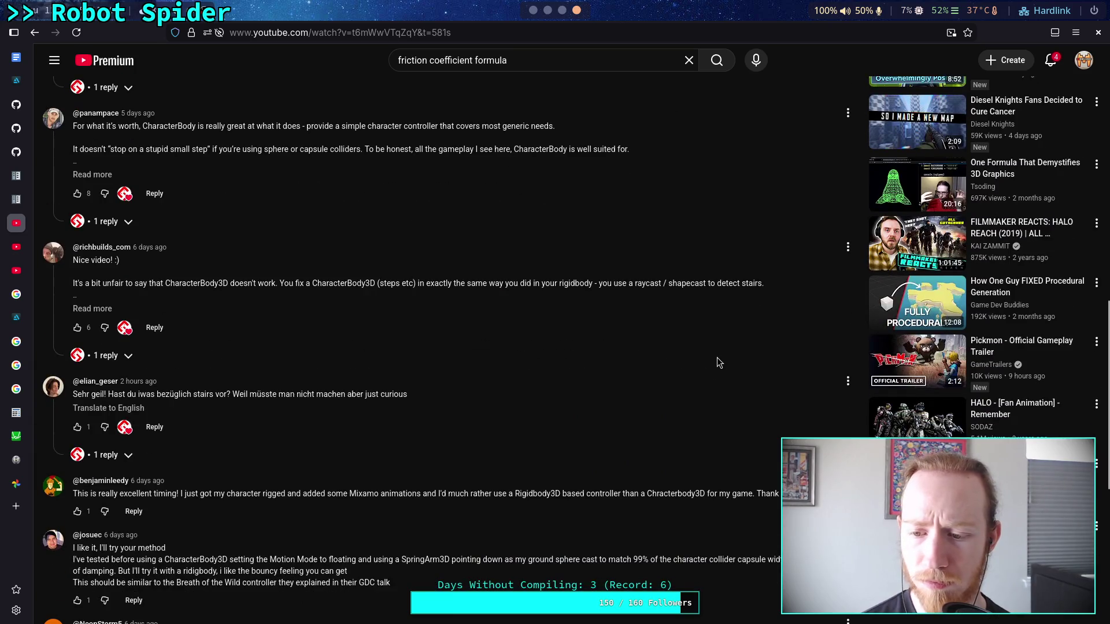
scroll(717, 362, up, 10)
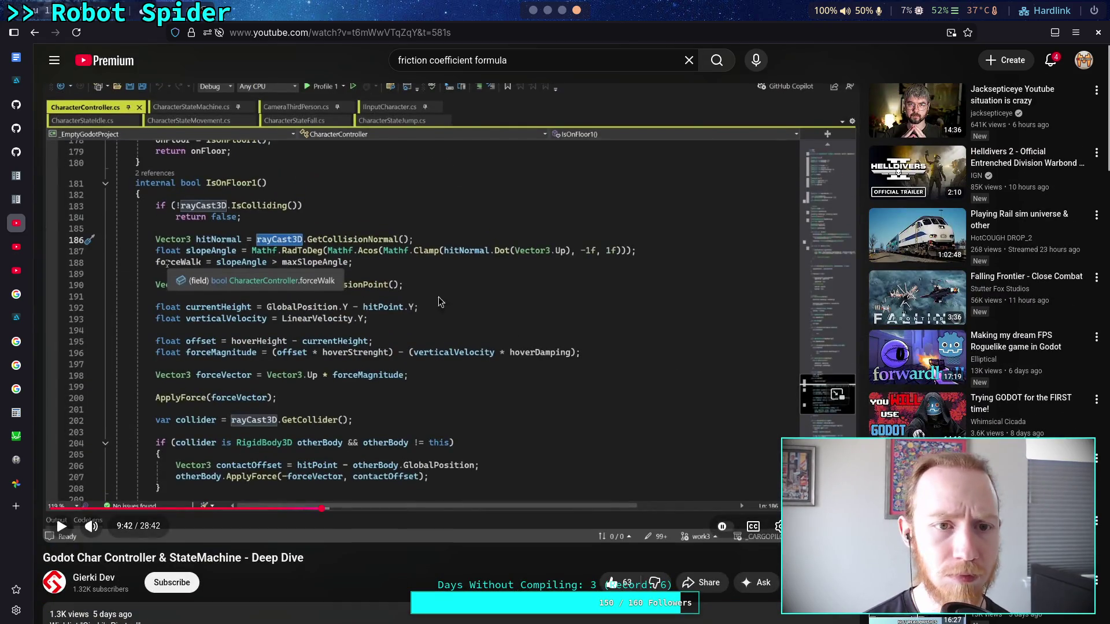
Step: Search YouTube for 'spider robot godot' and open NEW Procedural Animation In Godot 4.0
triple_click(488, 62)
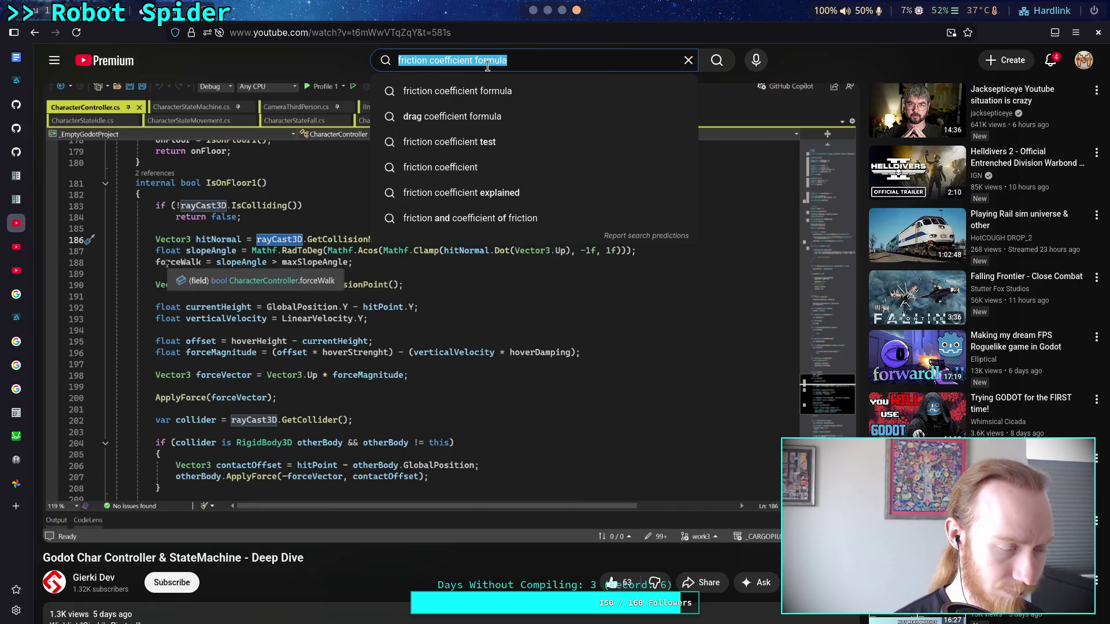
text(spider robot godot)
key(Return)
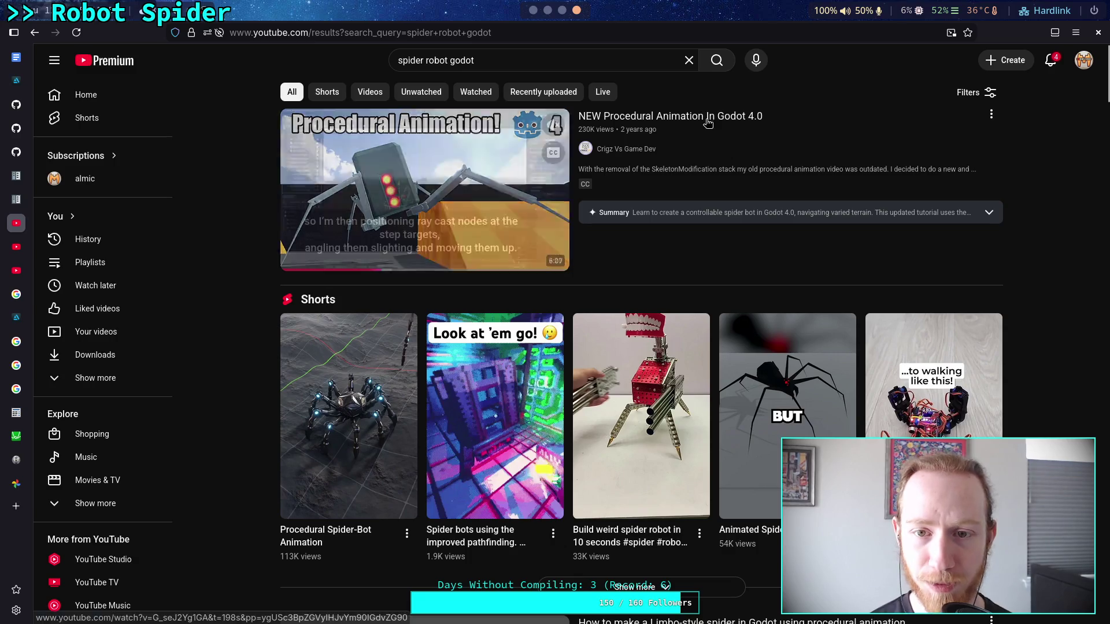
click(707, 120)
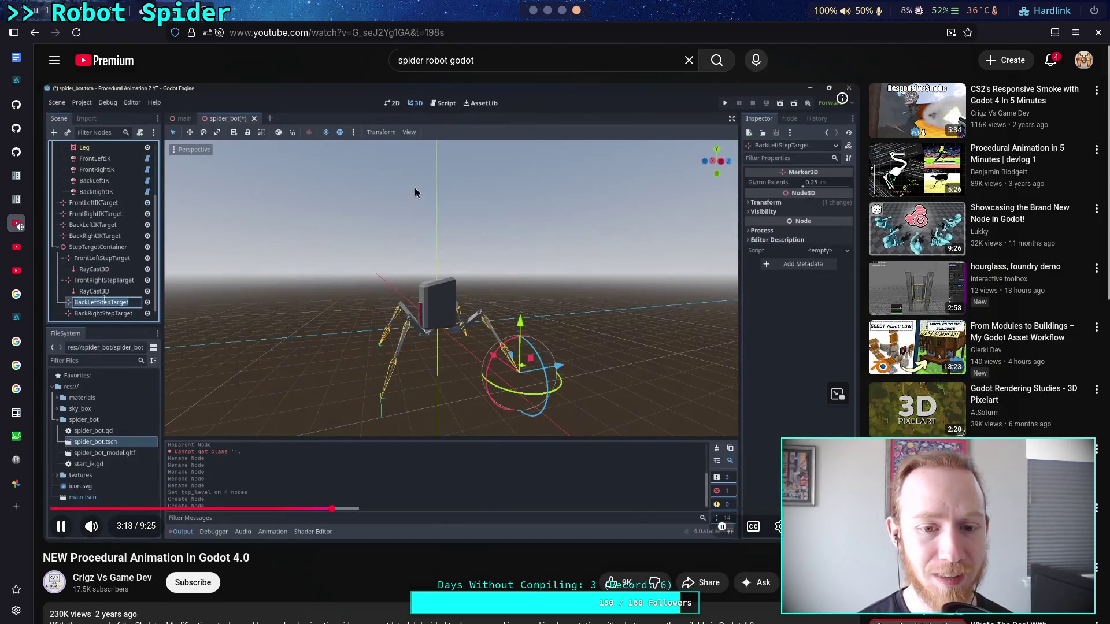
Step: Pause and rewind the video, then copy its URL from the player's menu
click(405, 280)
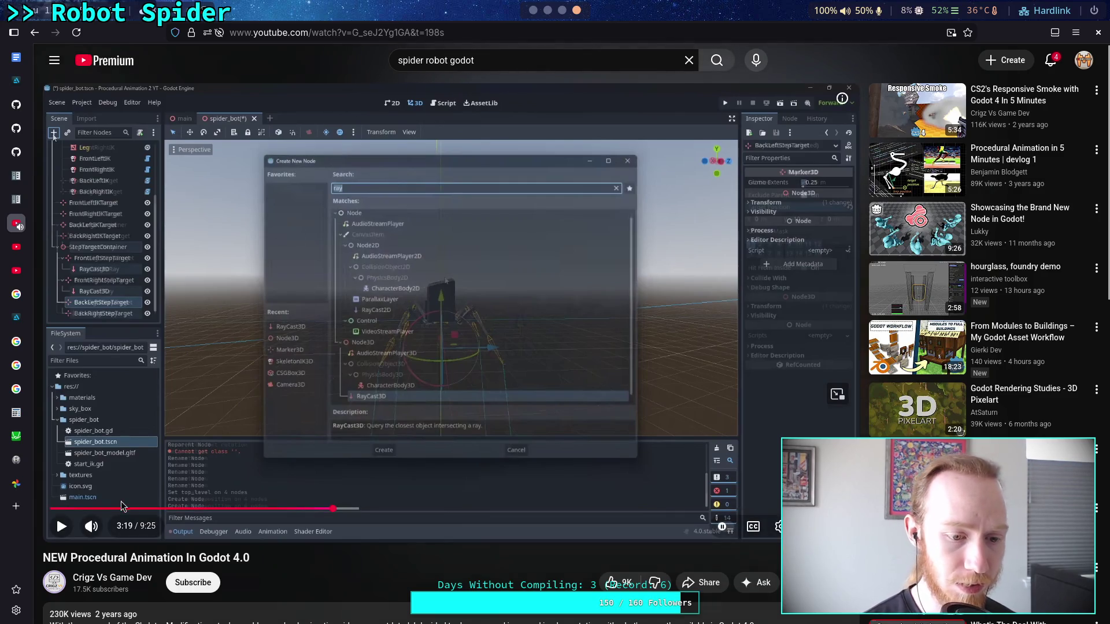
click(50, 508)
right_click(402, 428)
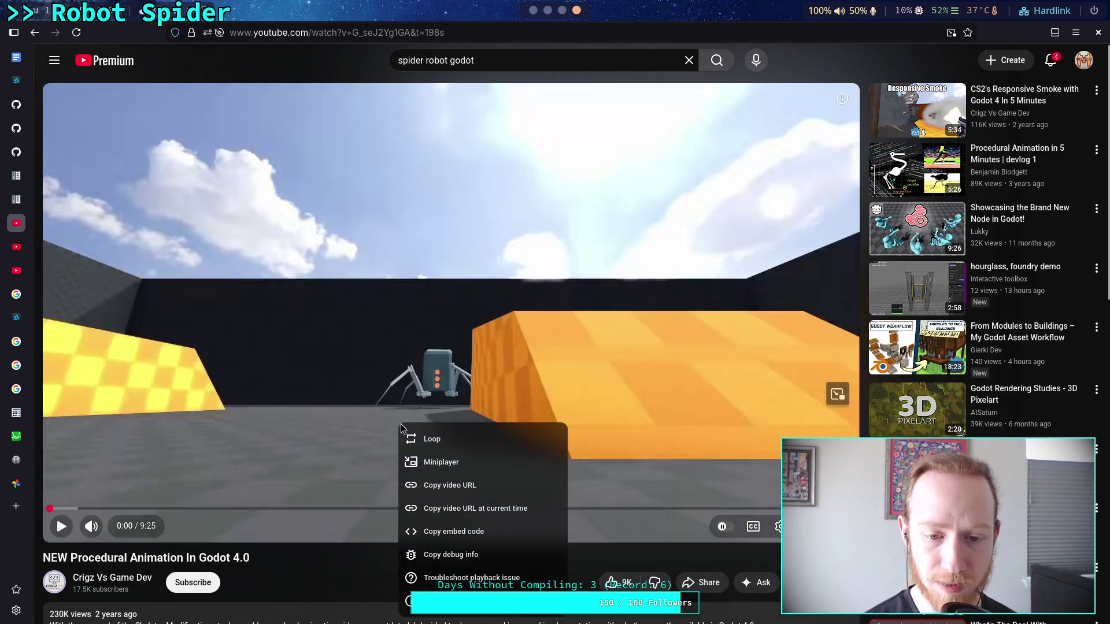
click(457, 488)
key(alt+Tab)
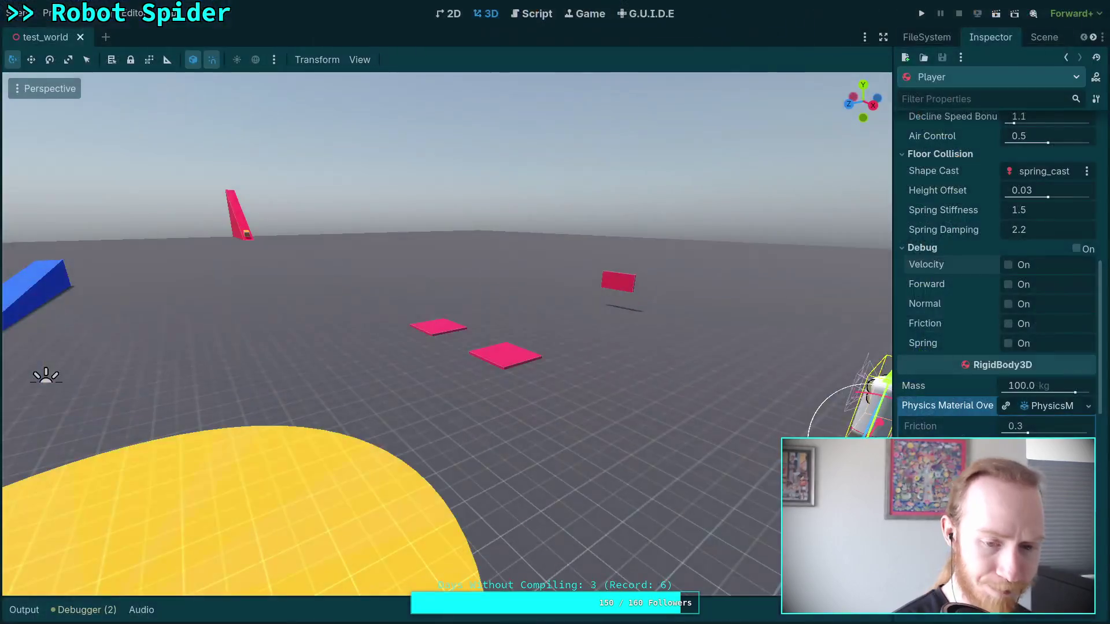
Step: Open the Spider Bot note and begin its description with 'Moves using'
key(alt+Tab)
key(alt+Tab)
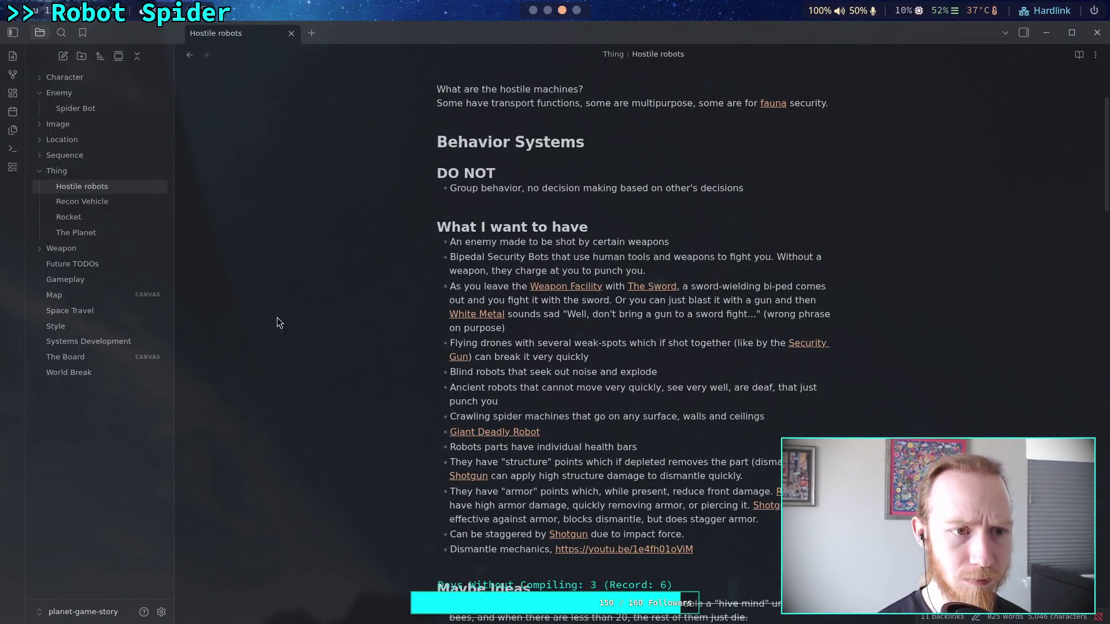
click(100, 108)
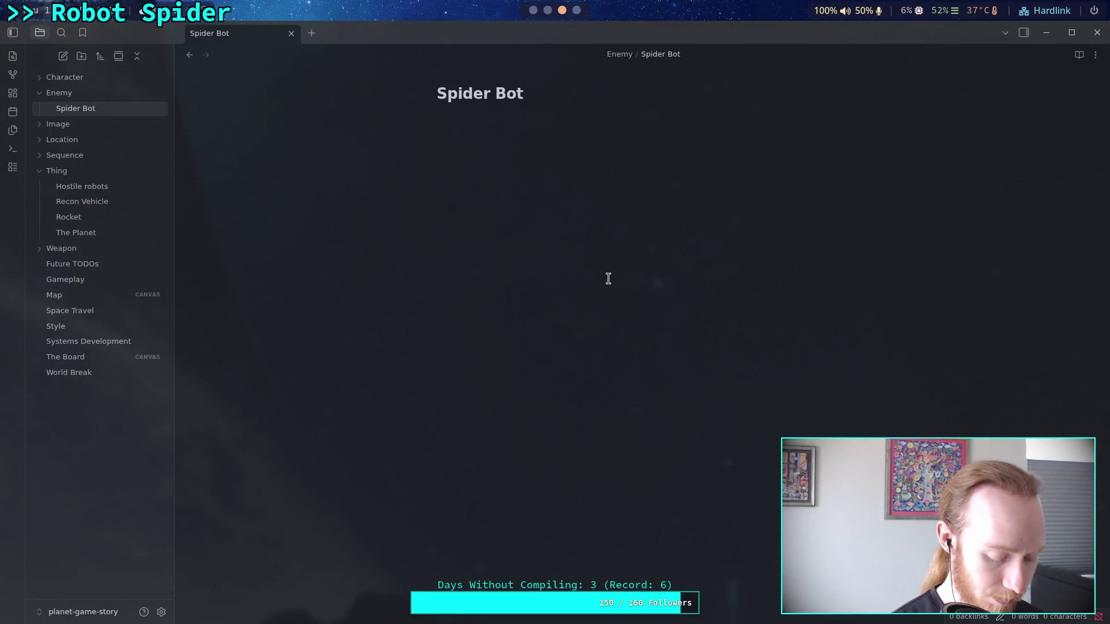
text(This is)
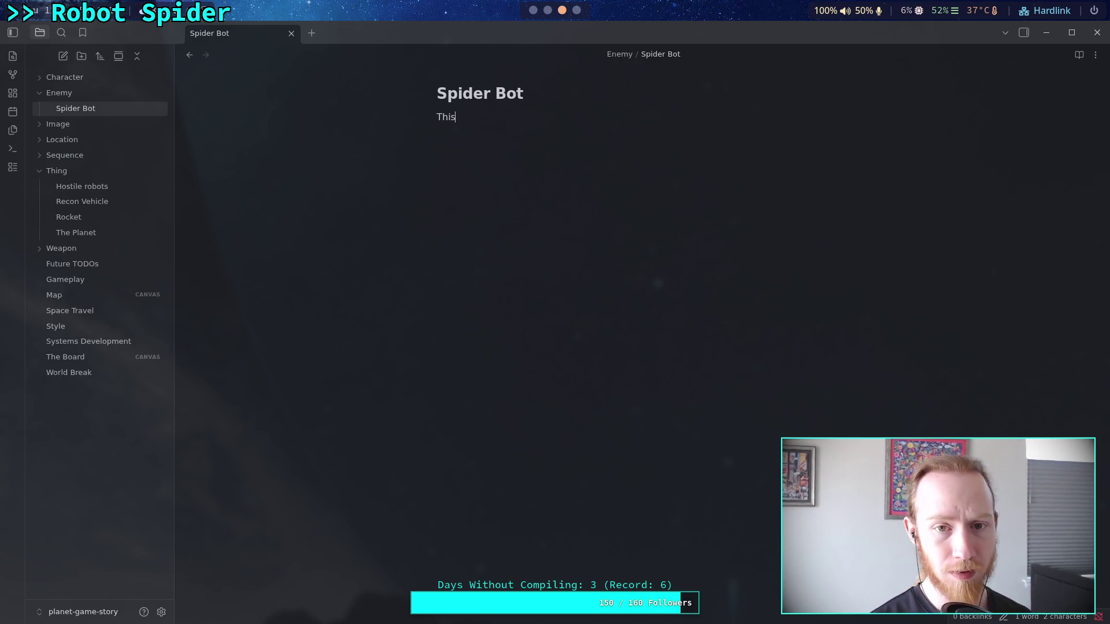
key(BackSpace)
key(BackSpace)
key(BackSpace)
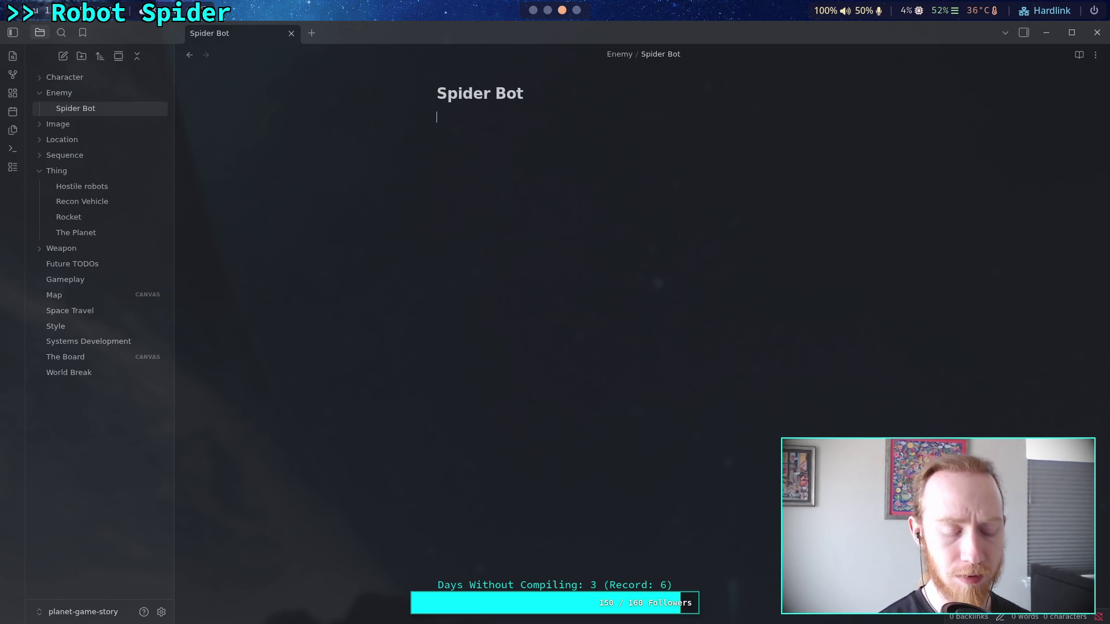
text(Craw)
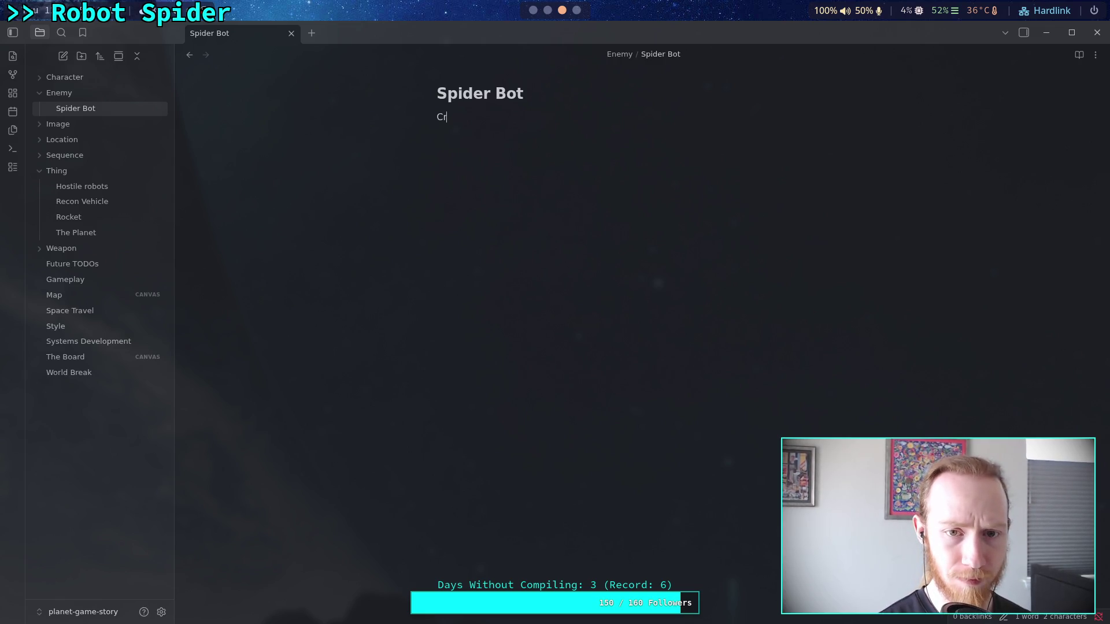
text(l)
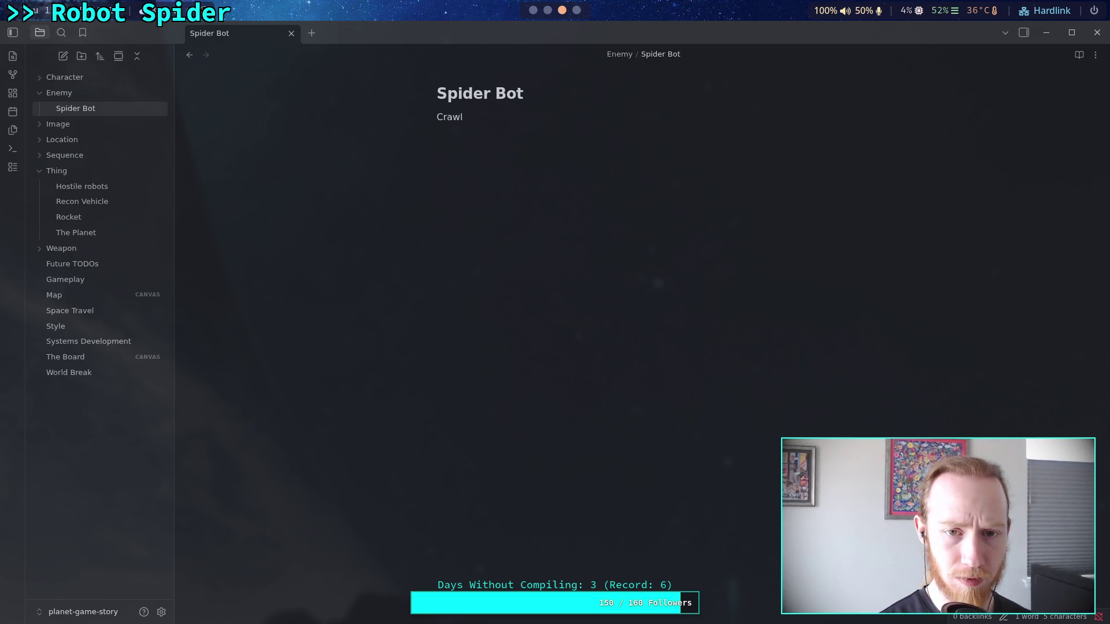
key(BackSpace)
key(BackSpace)
key(BackSpace)
text(Moves us)
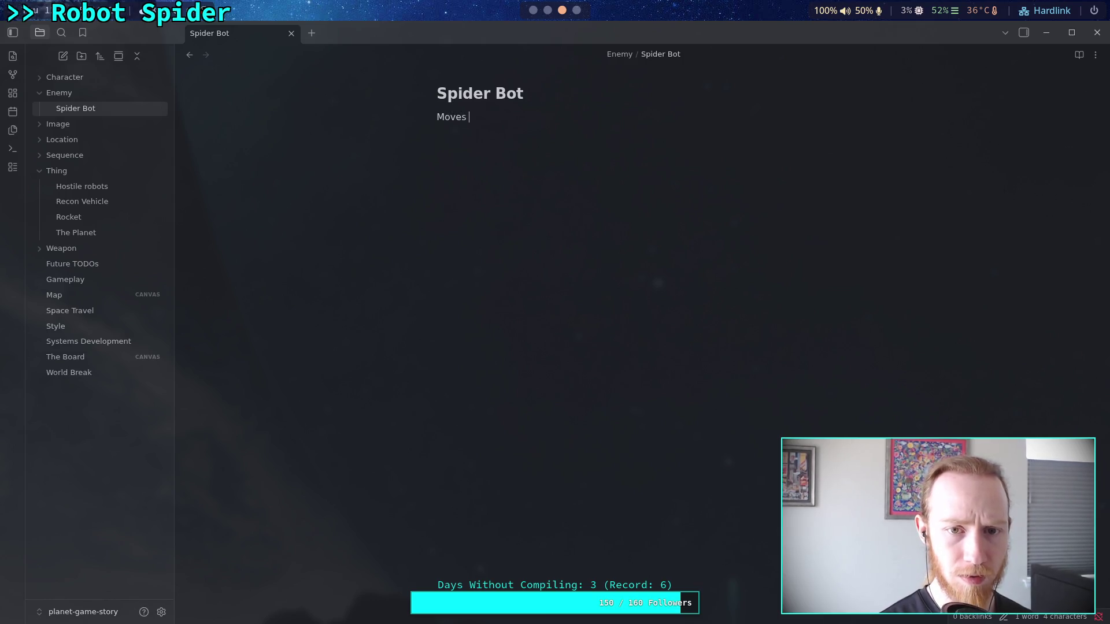
text(ing)
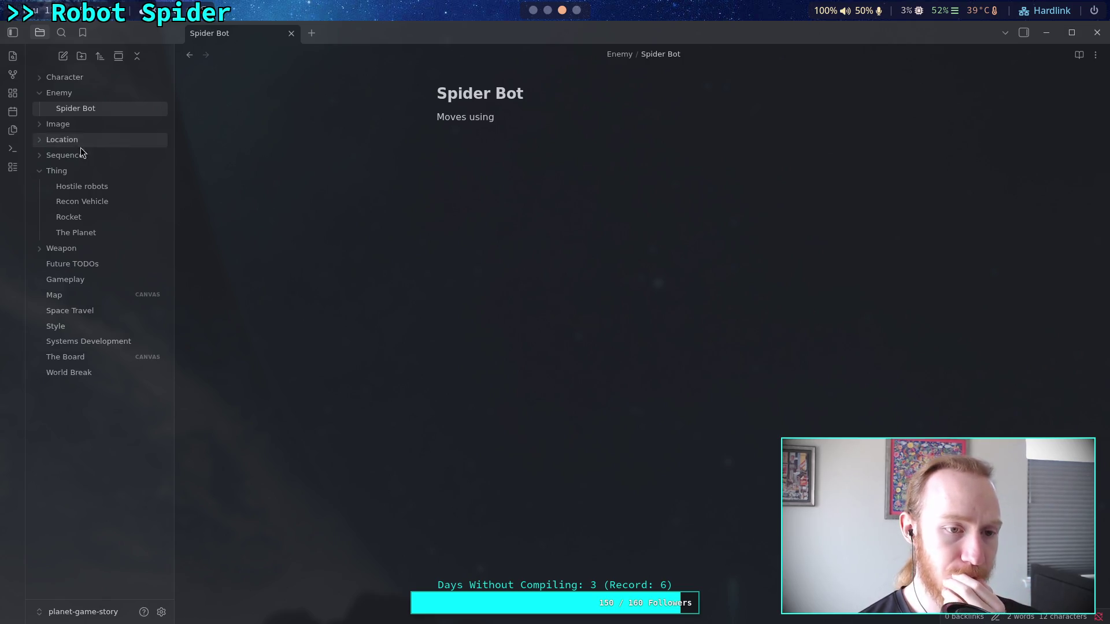
click(110, 186)
scroll(519, 308, down, 7)
scroll(519, 308, down, 20)
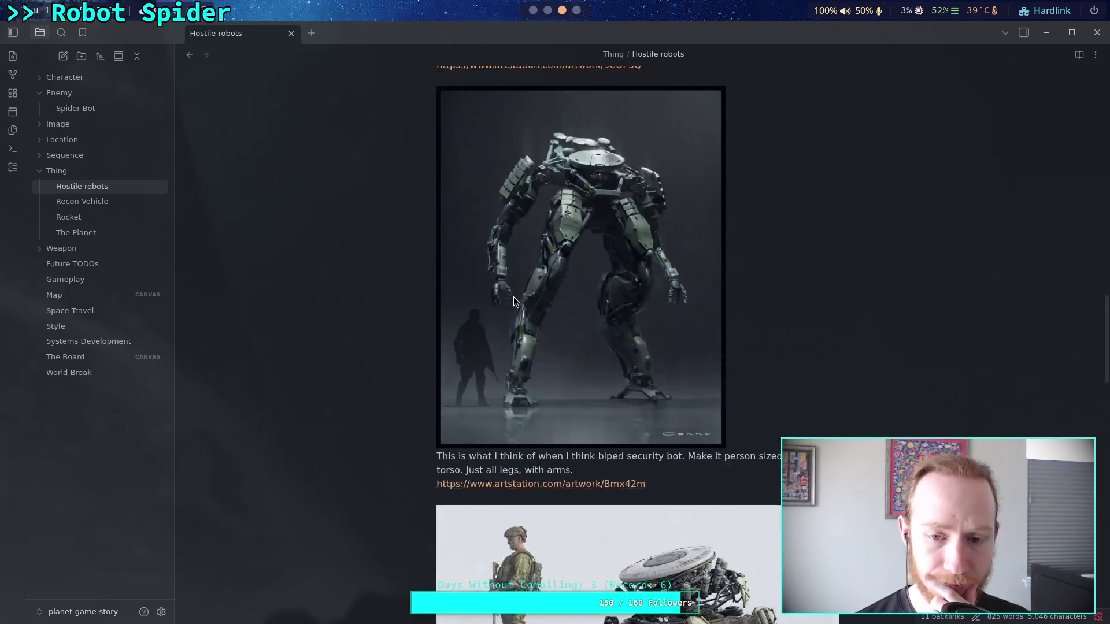
scroll(507, 296, down, 1)
scroll(507, 296, up, 1)
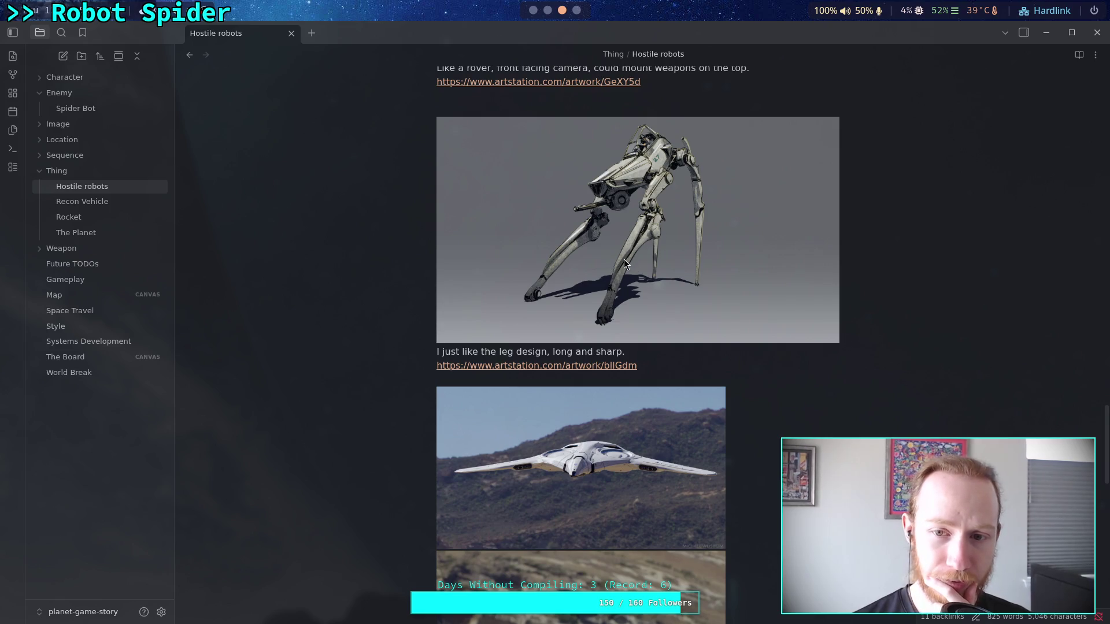
scroll(623, 259, down, 1)
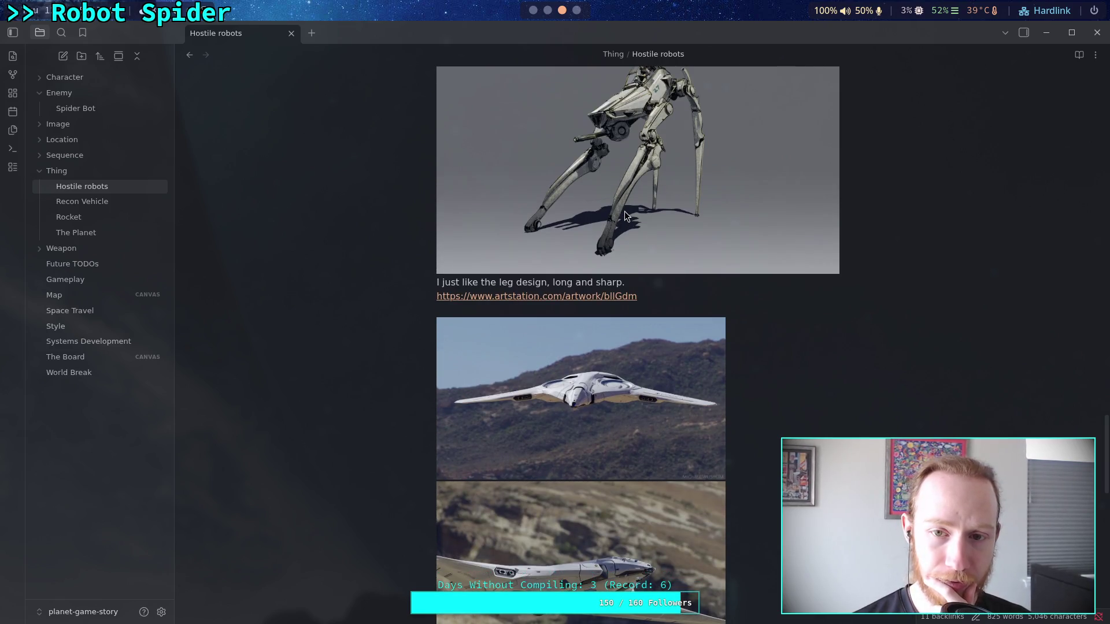
scroll(614, 221, down, 14)
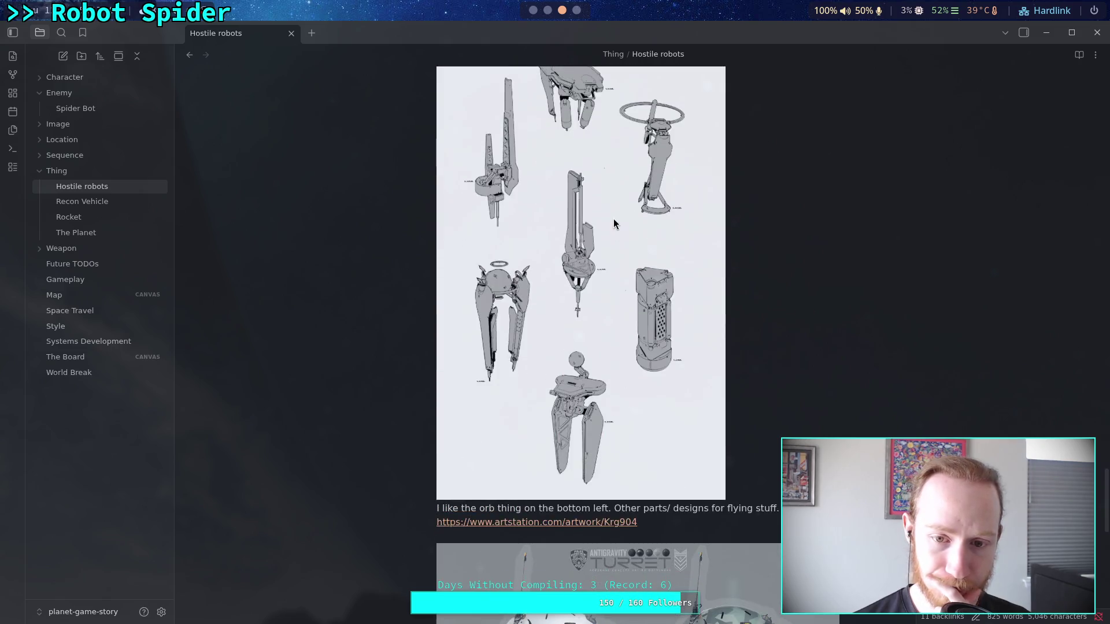
scroll(614, 224, down, 12)
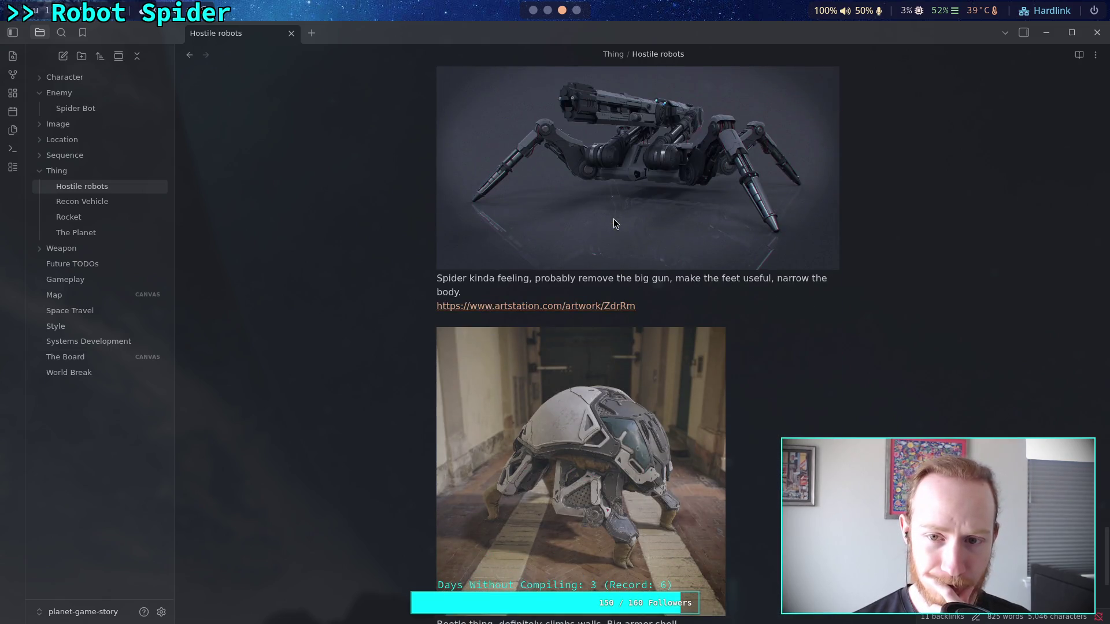
scroll(614, 224, down, 5)
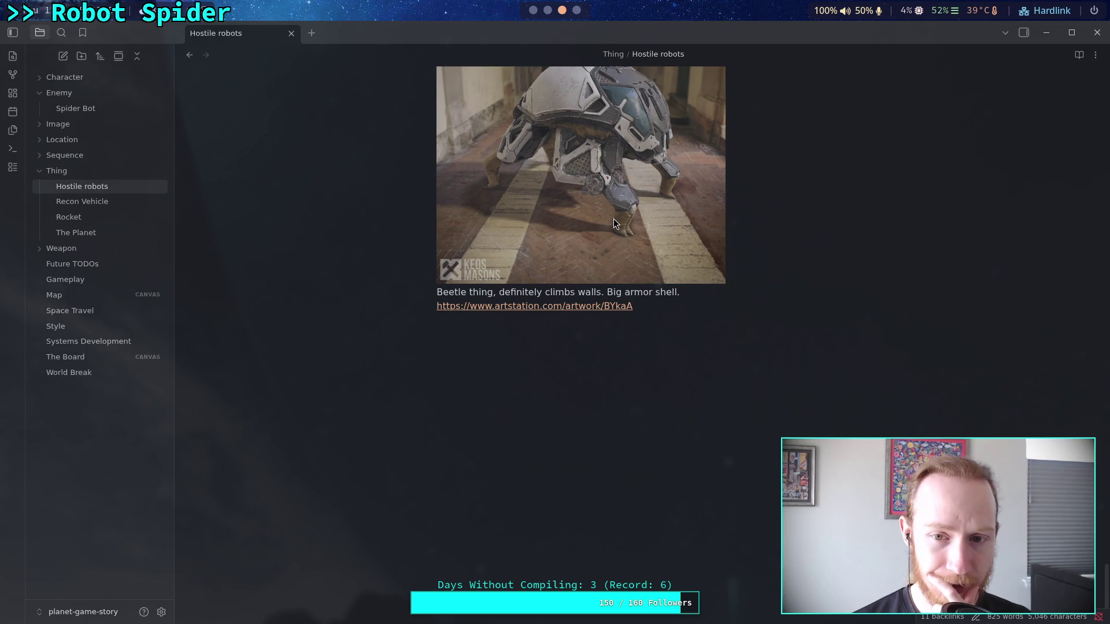
scroll(614, 224, up, 10)
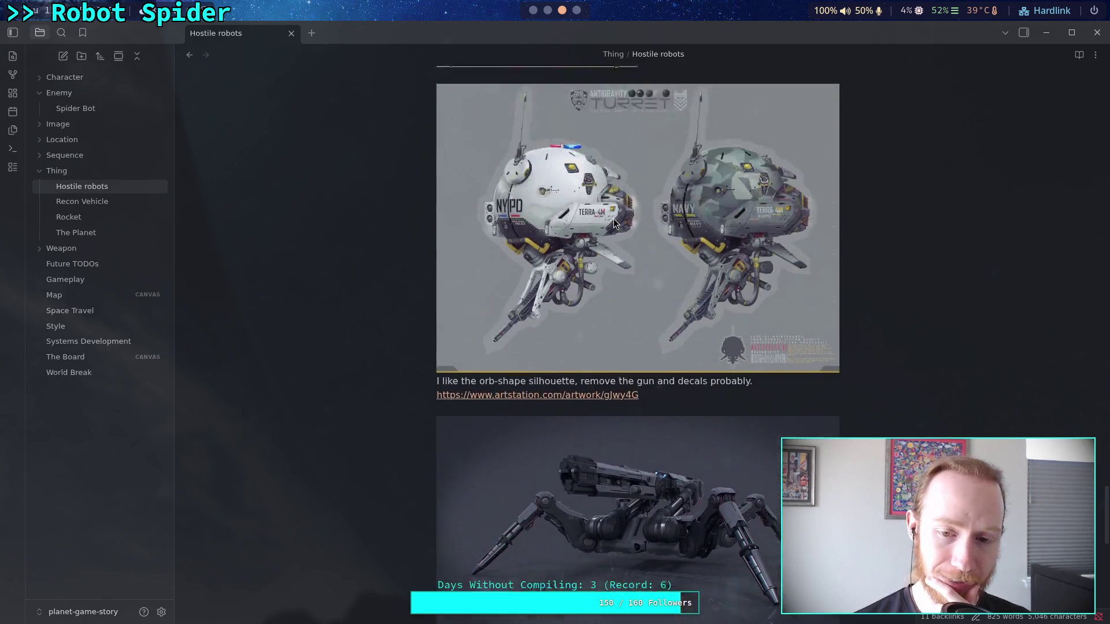
scroll(614, 224, up, 15)
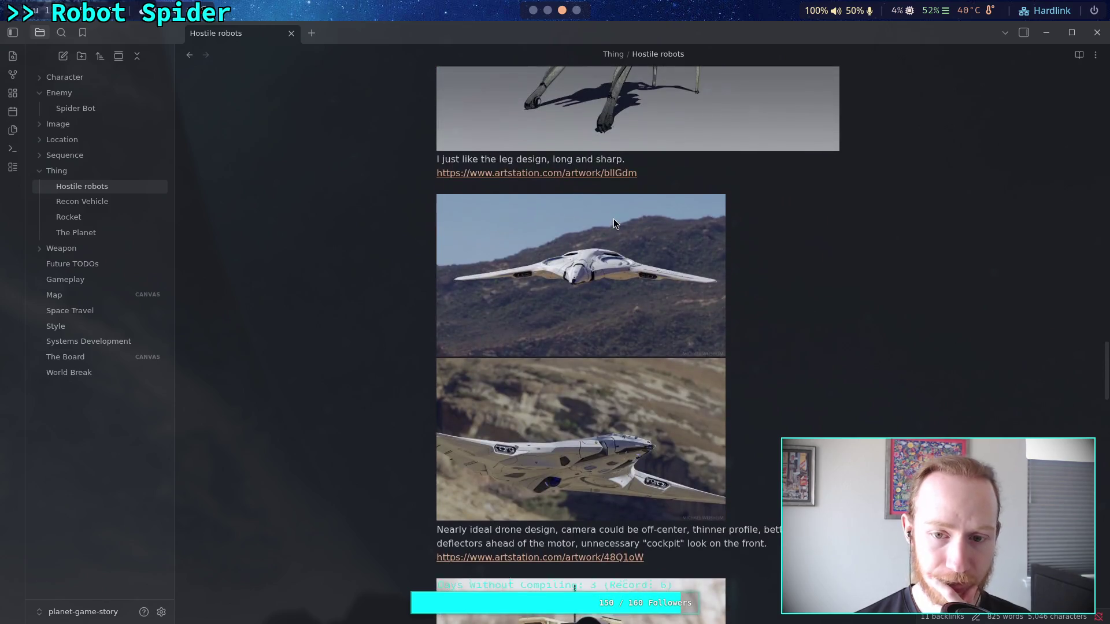
scroll(614, 222, up, 4)
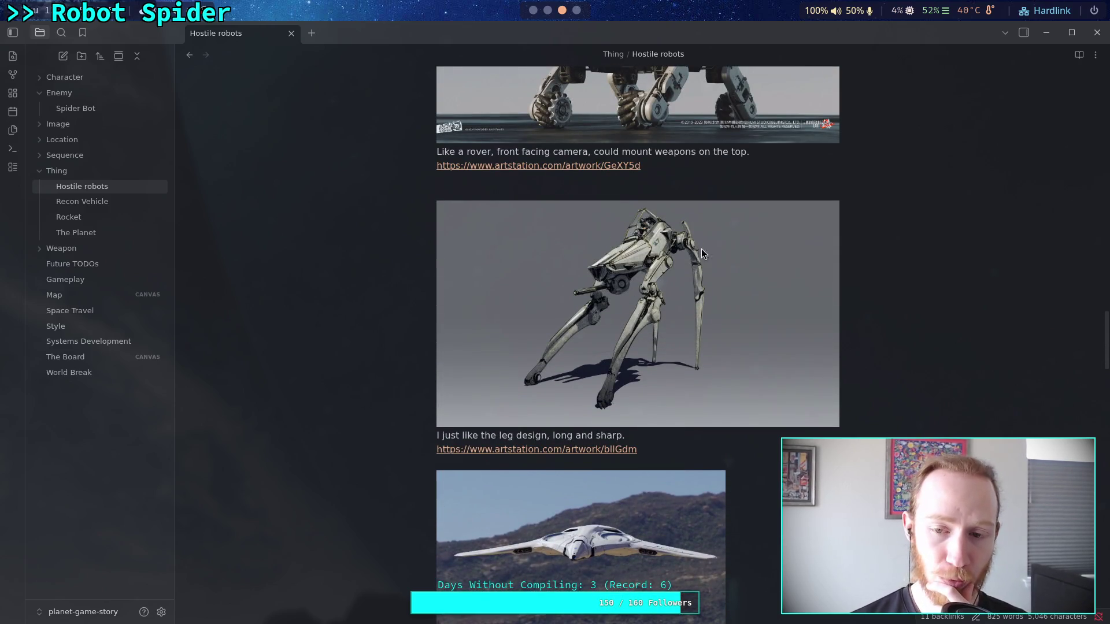
scroll(674, 277, up, 5)
scroll(672, 276, up, 5)
scroll(673, 275, down, 4)
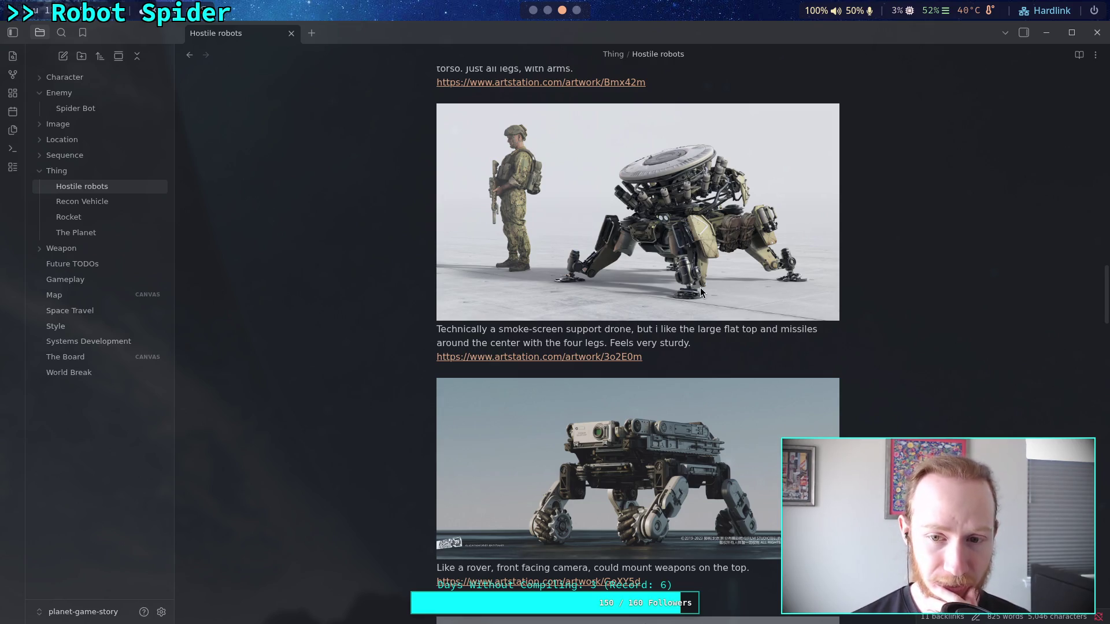
scroll(697, 272, up, 8)
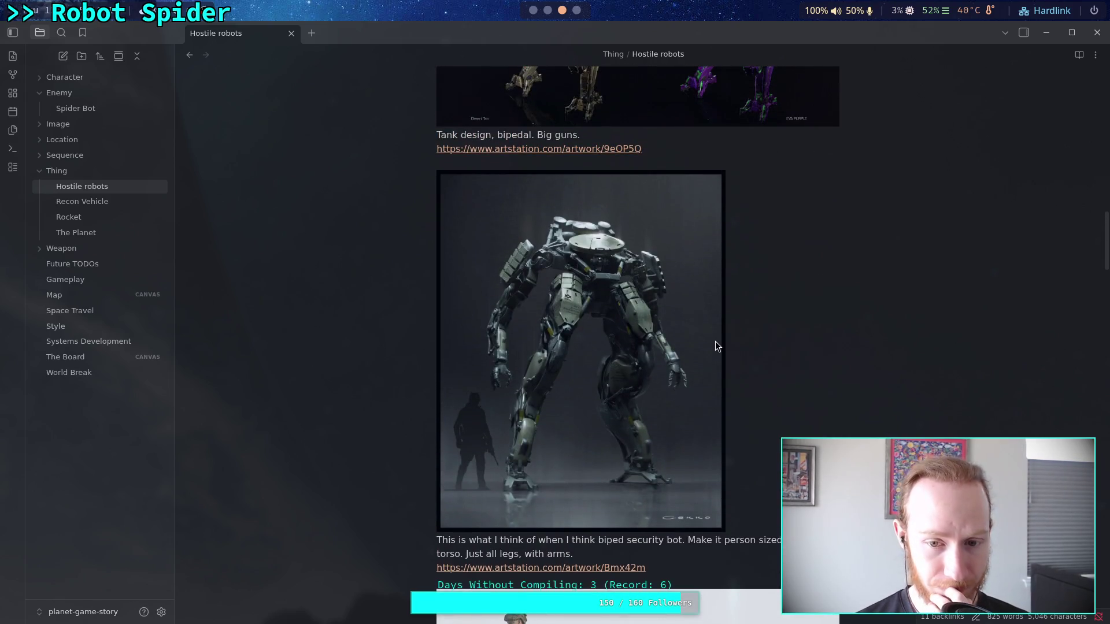
scroll(716, 341, up, 15)
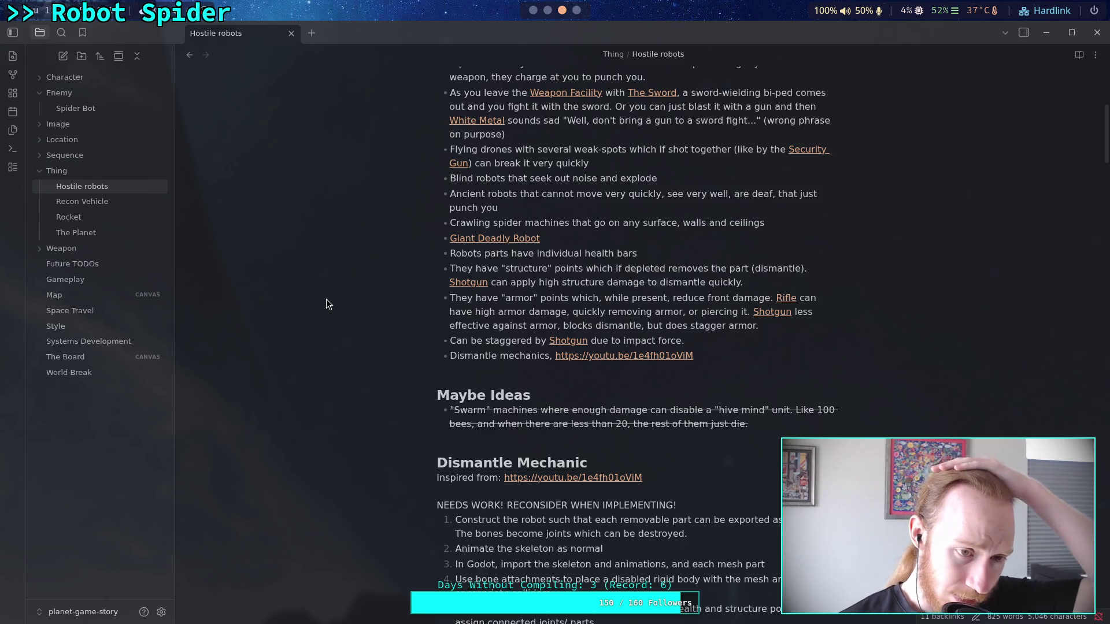
click(123, 109)
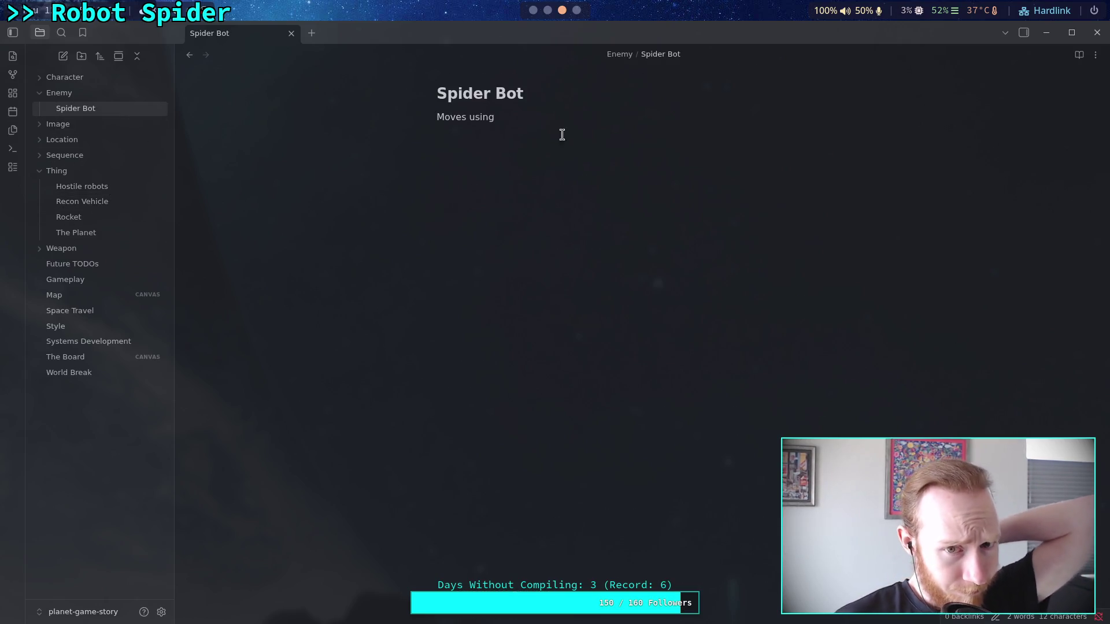
Step: Continue the sentence with 'four legs, can walk along walls and ceilings.'
click(571, 119)
text(four leg)
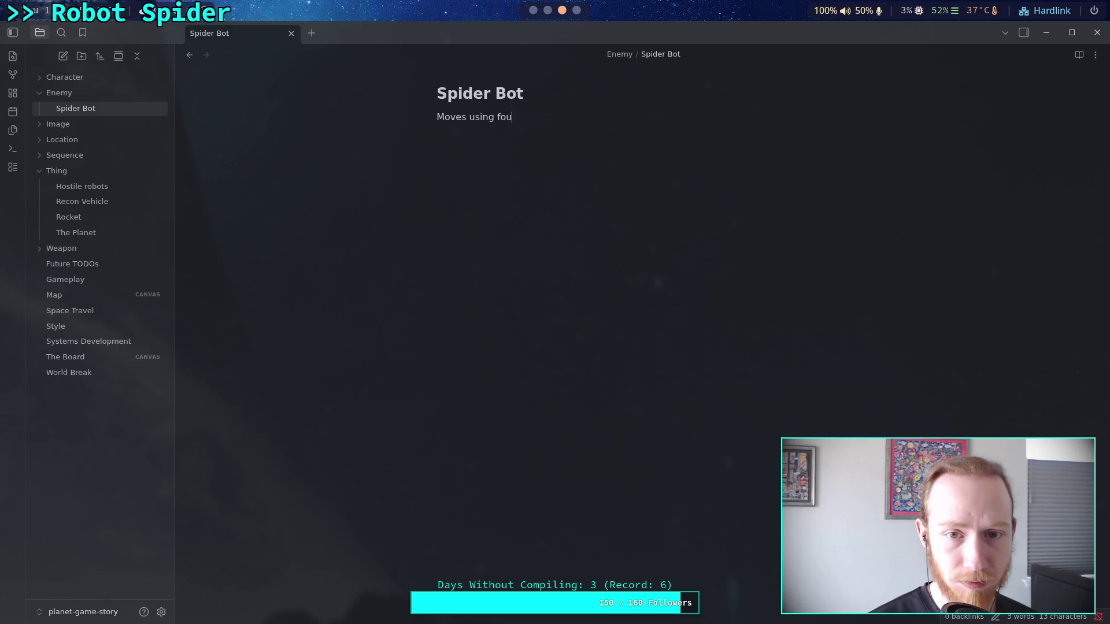
text(s, can )
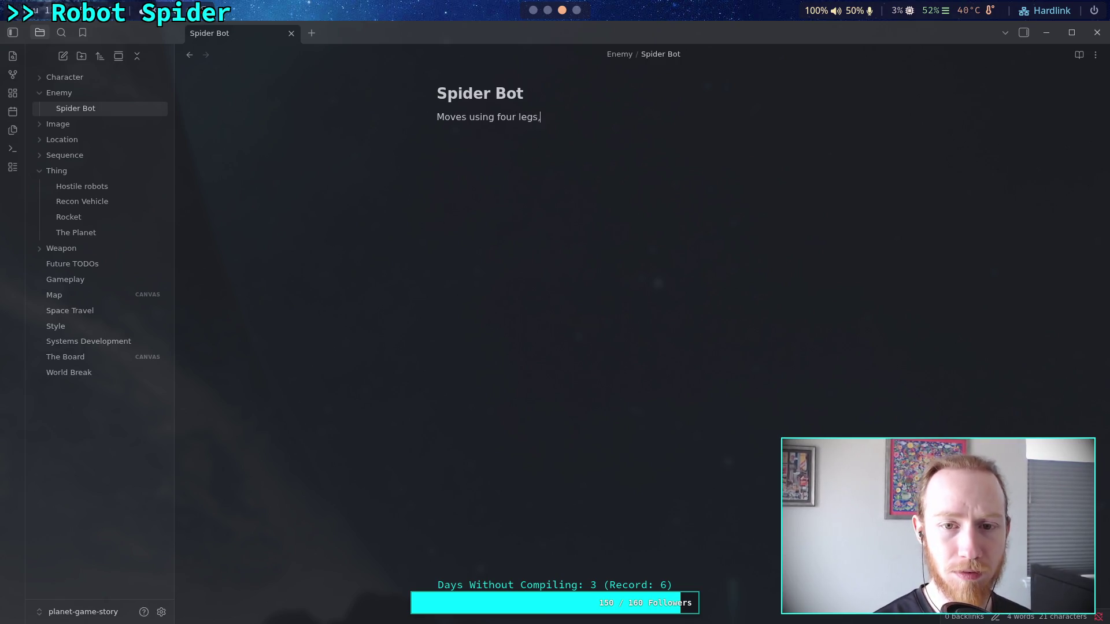
text(walk along )
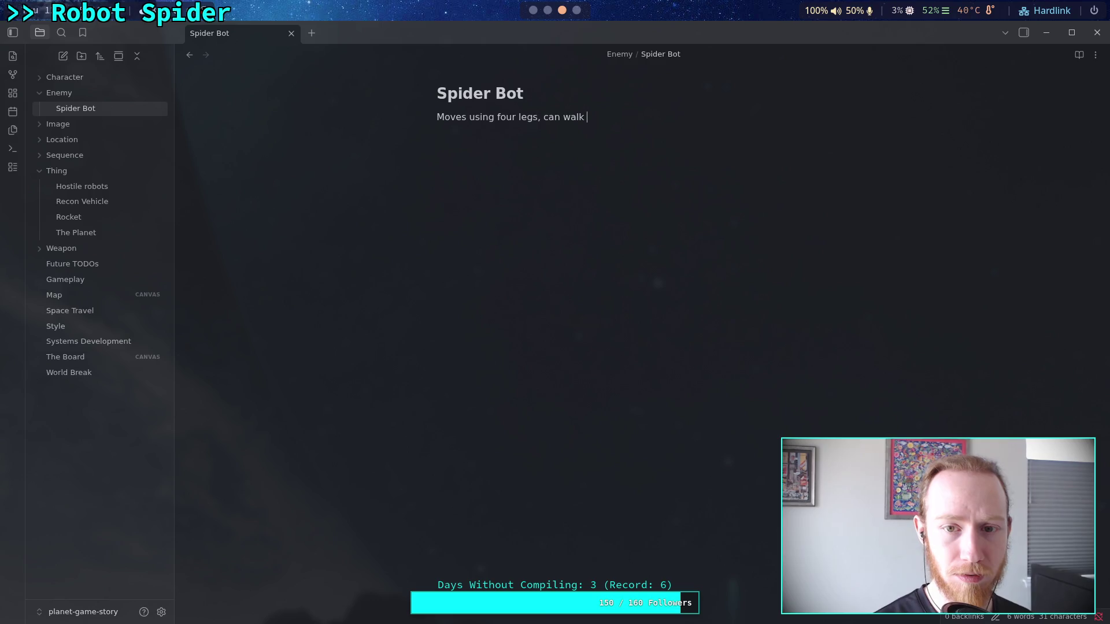
text(walls )
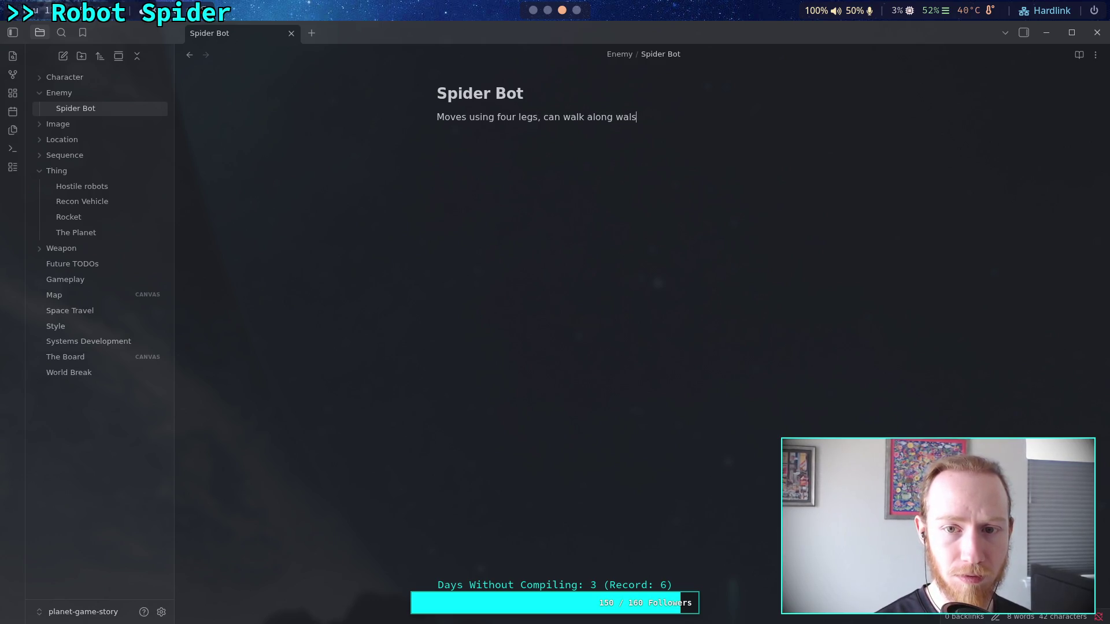
text(and cei)
key(BackSpace)
key(BackSpace)
text(iel)
key(BackSpace)
key(BackSpace)
key(BackSpace)
text(eiling)
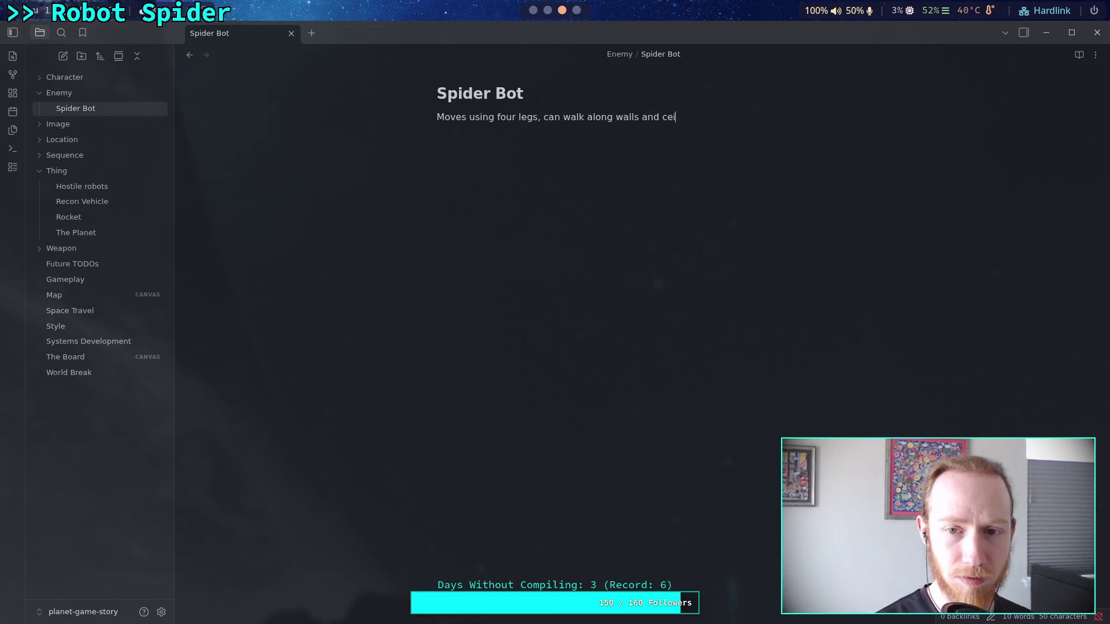
text(s )
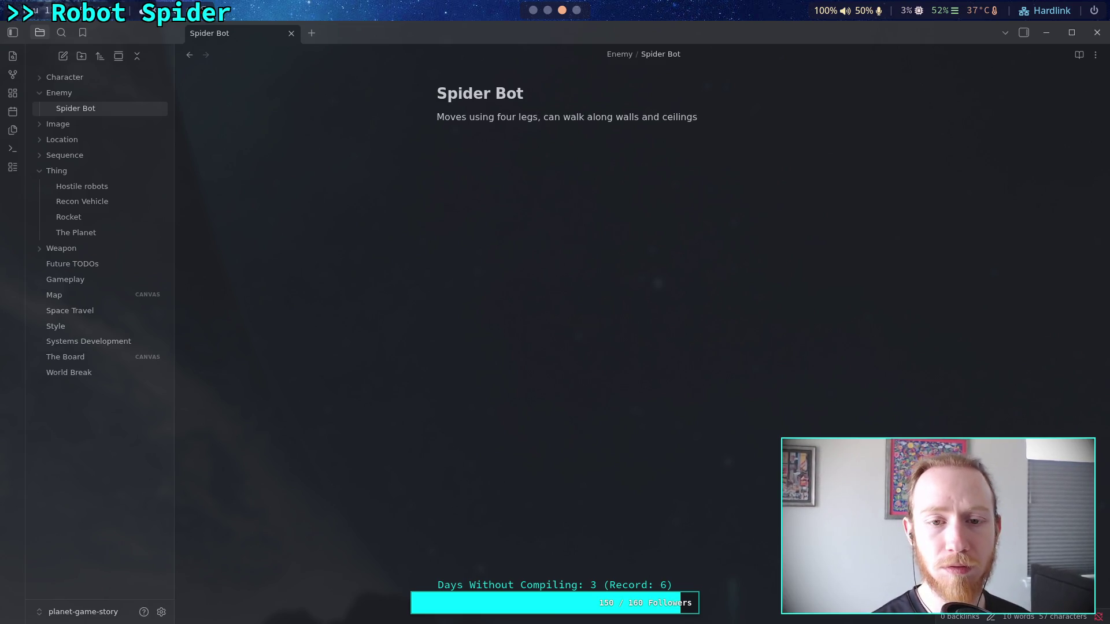
text(.)
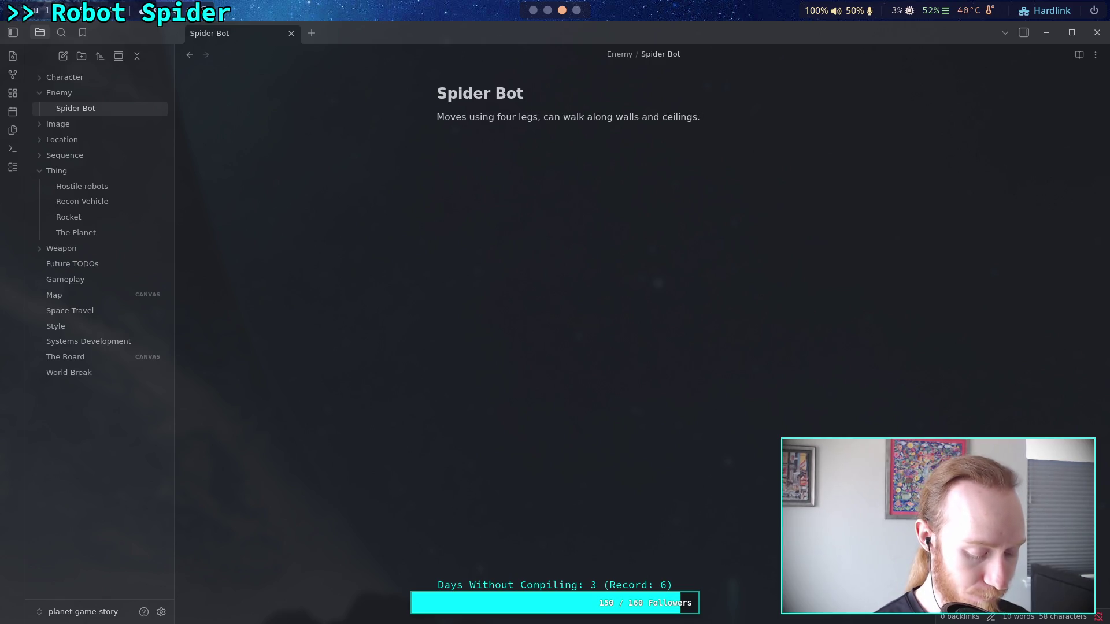
Step: Add 'Small size and generally easy to destroy.' and start a '#' heading line below
text(Smaller)
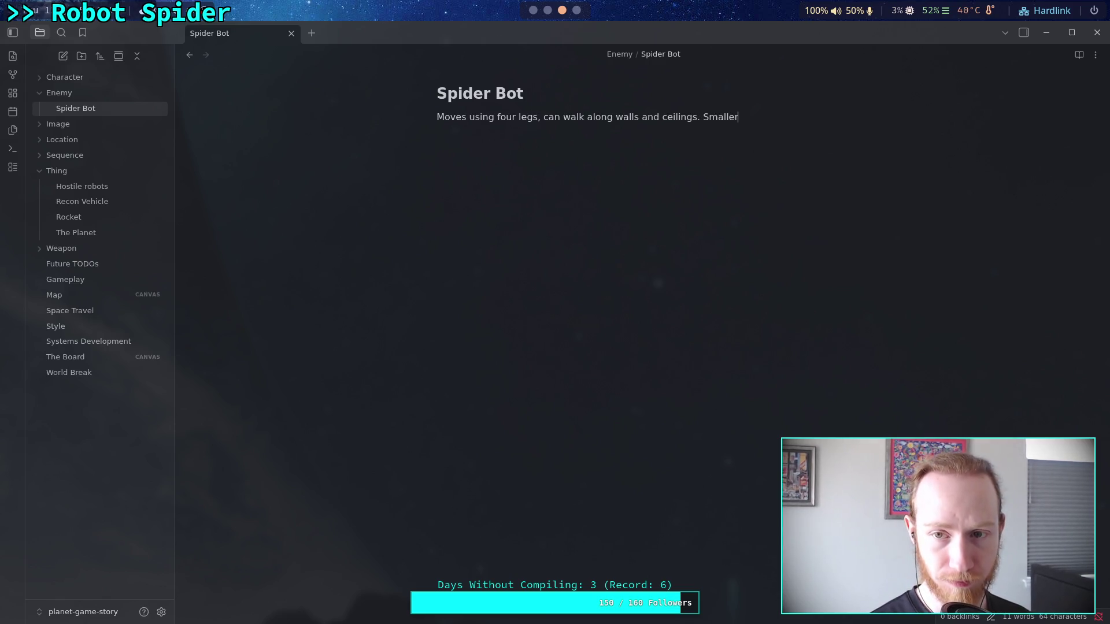
key(BackSpace)
key(BackSpace)
key(BackSpace)
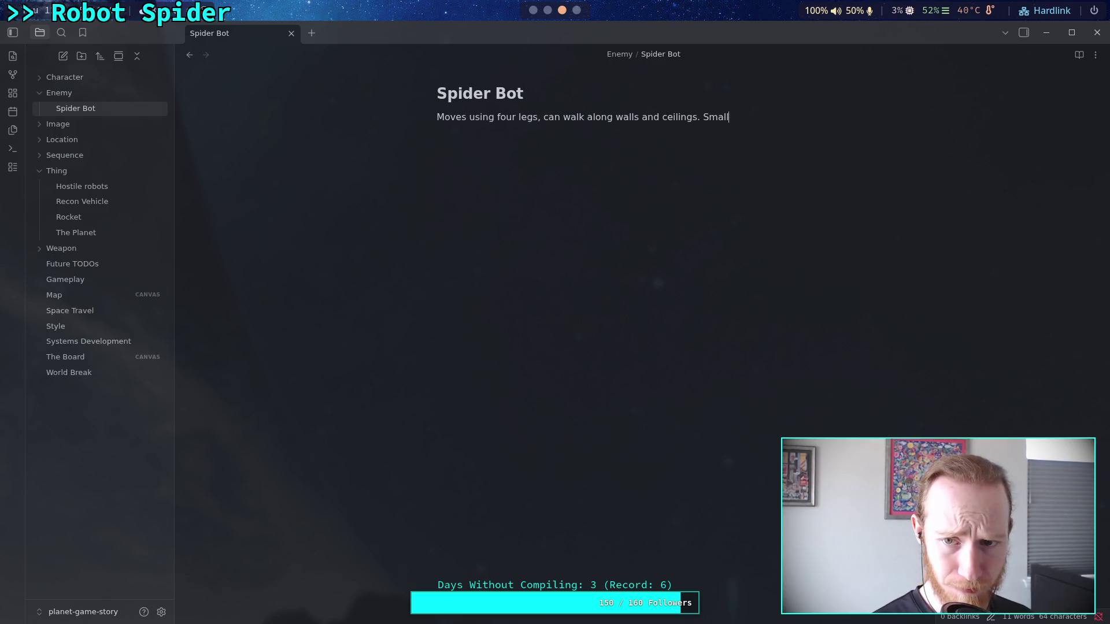
text(l size a)
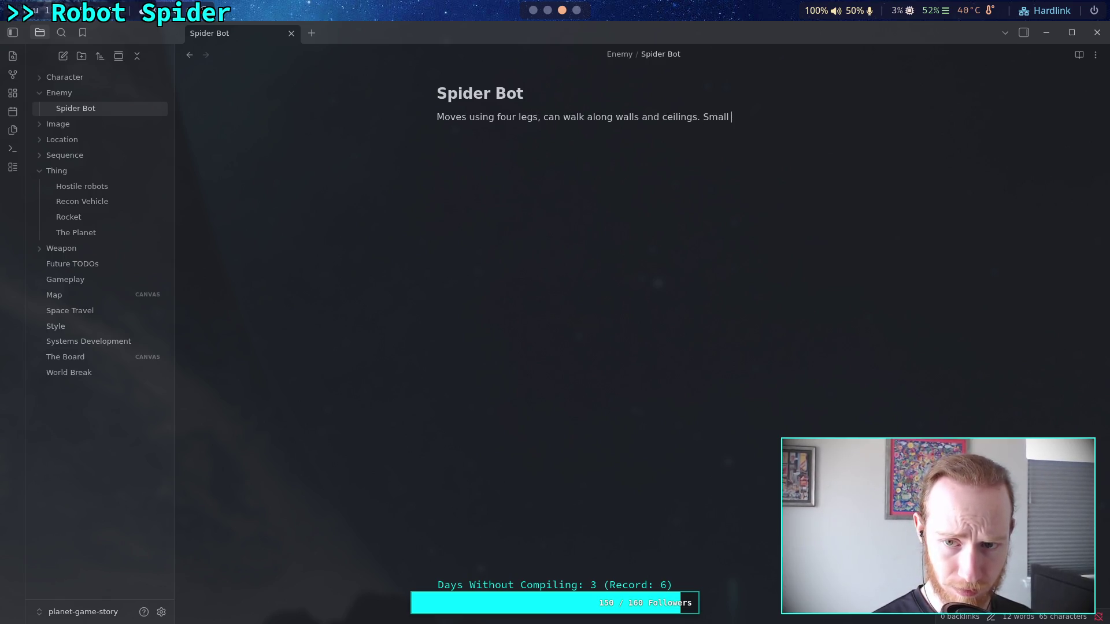
text(nd )
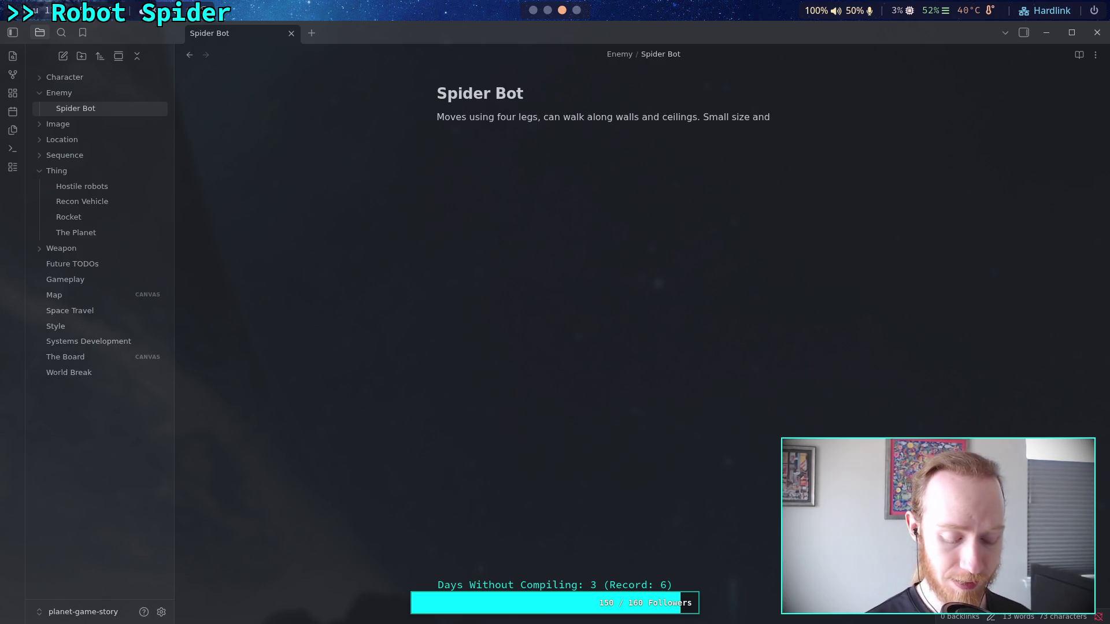
text(generally easy to dest)
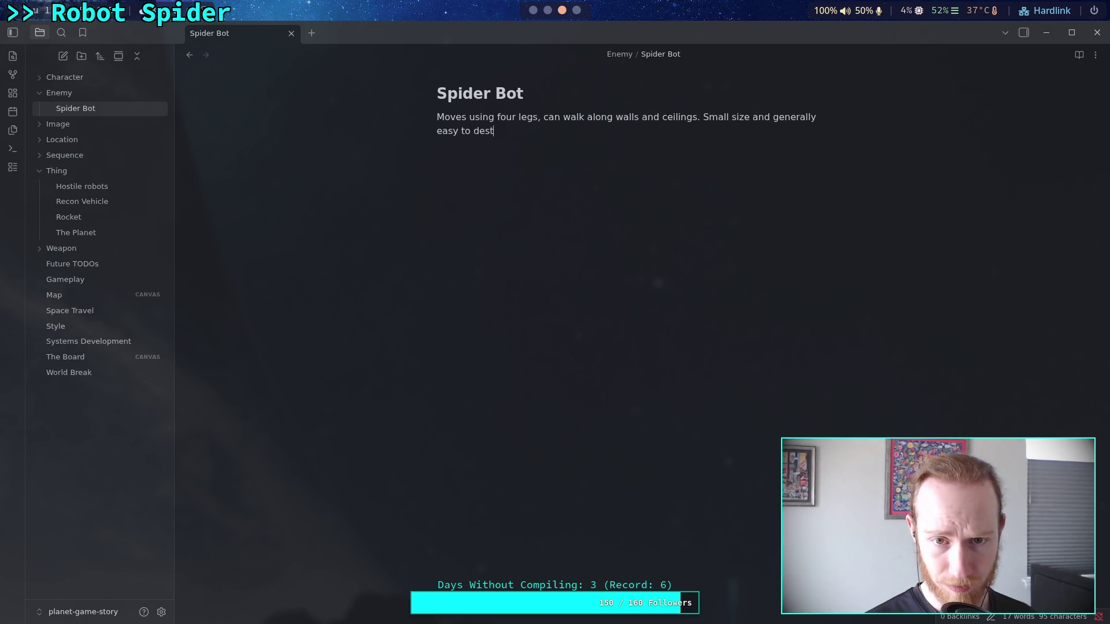
text(roy.)
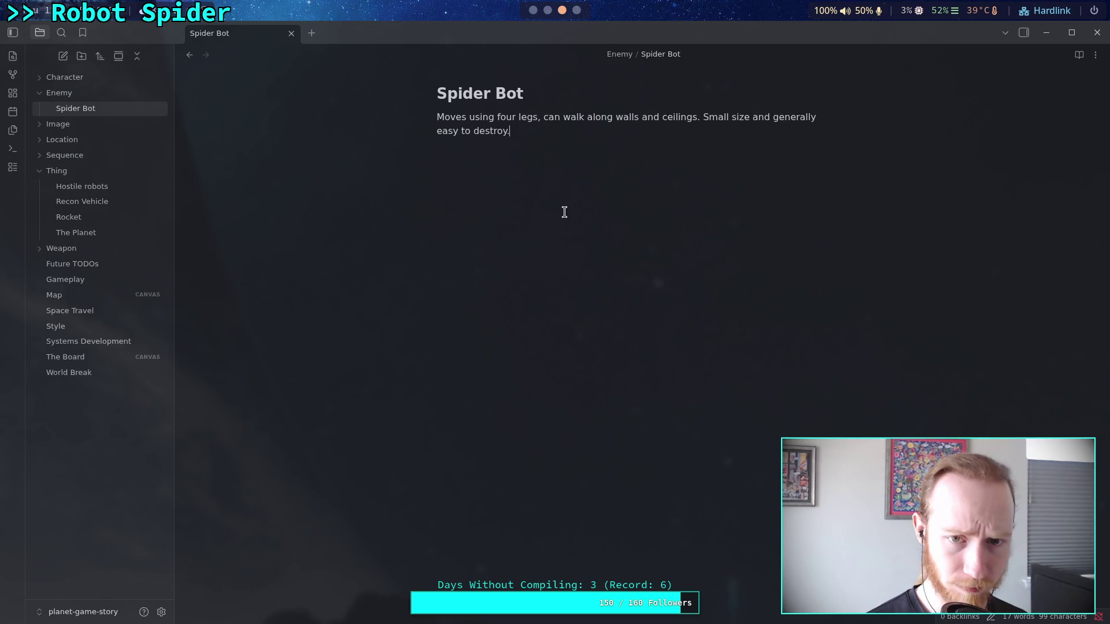
key(Return)
text(#)
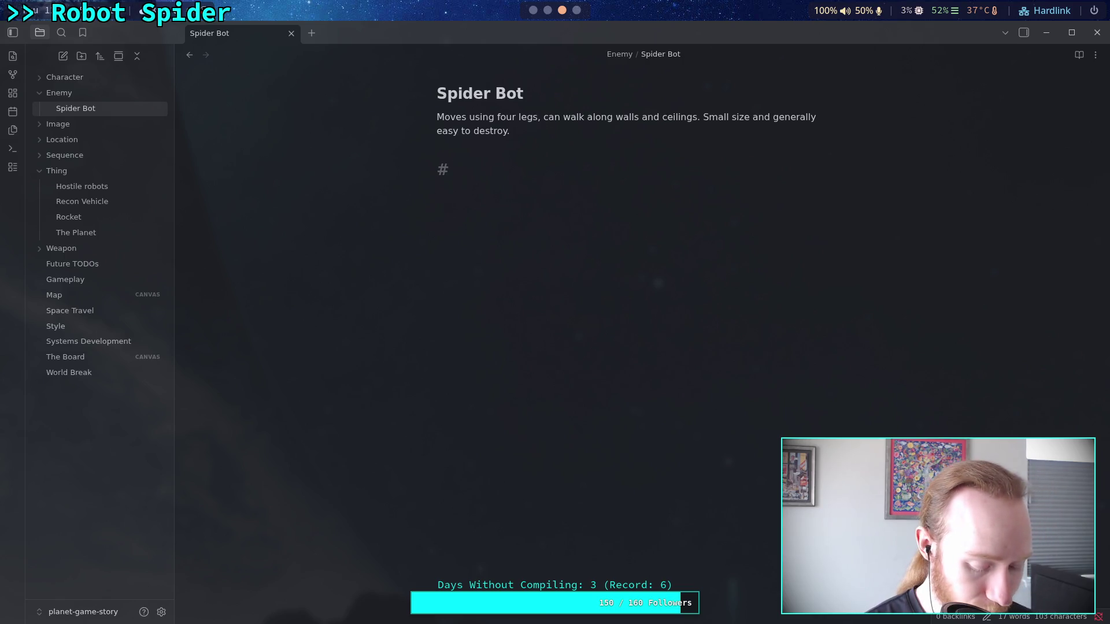
Step: Switch to the browser workspace playing 'NEW Procedural Animation In Godot 4.0'
key(super+4)
Step: Play and skim the procedural animation video, pausing at 0:18
click(508, 318)
drag(461, 509, 428, 564)
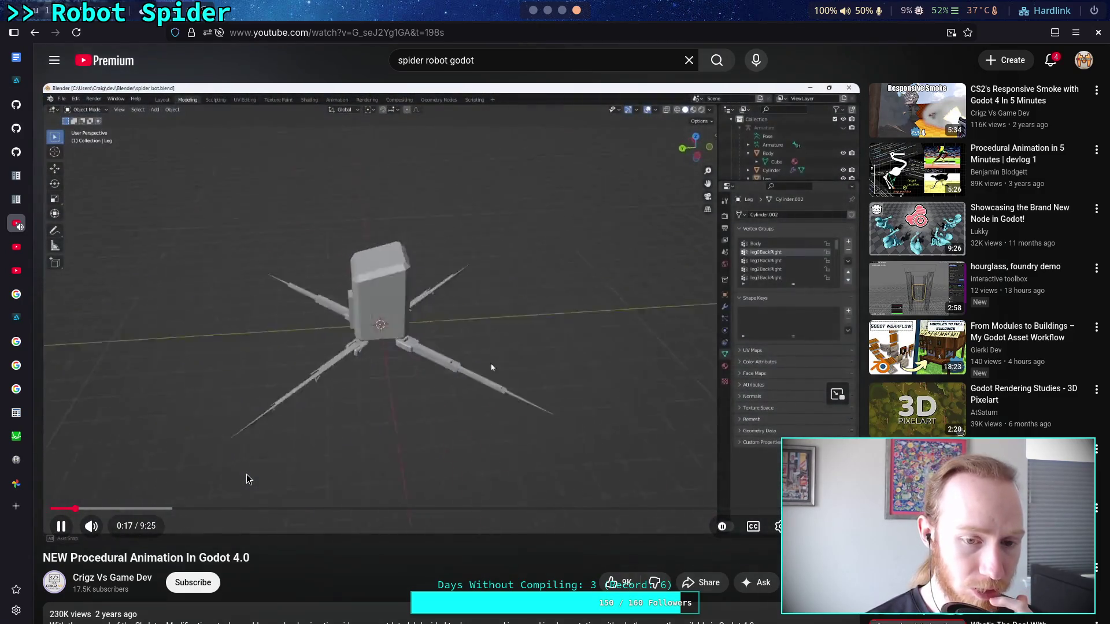
click(261, 427)
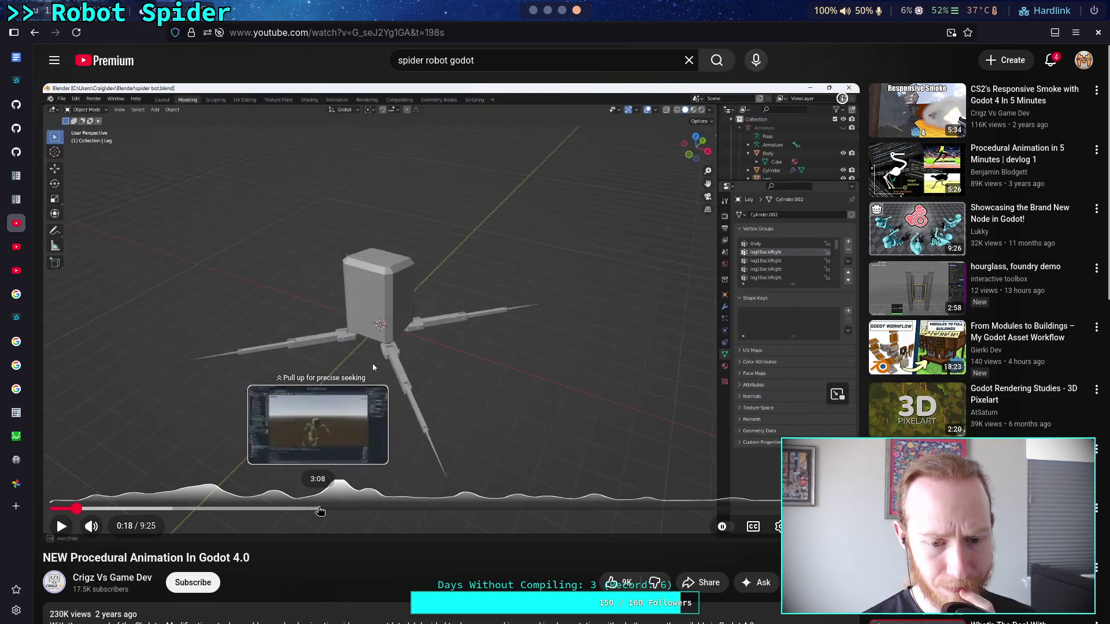
Step: Jump to about 3:05, then rewind in 5-second steps and pause on the Godot editor scene at 3:22
click(313, 508)
click(289, 432)
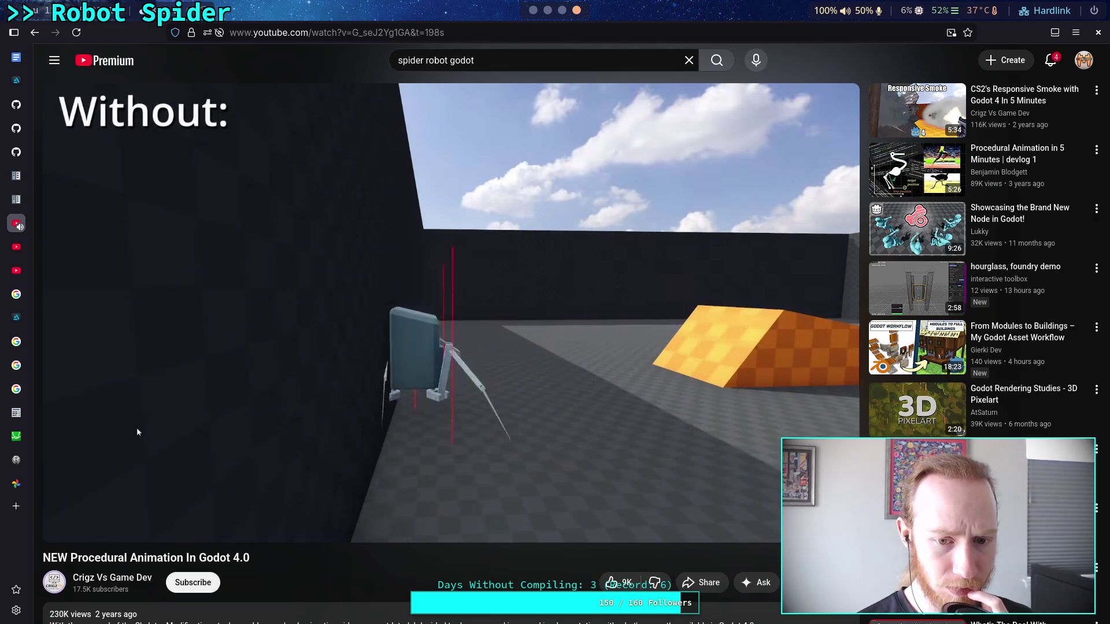
mouse_move(312, 442)
key(space)
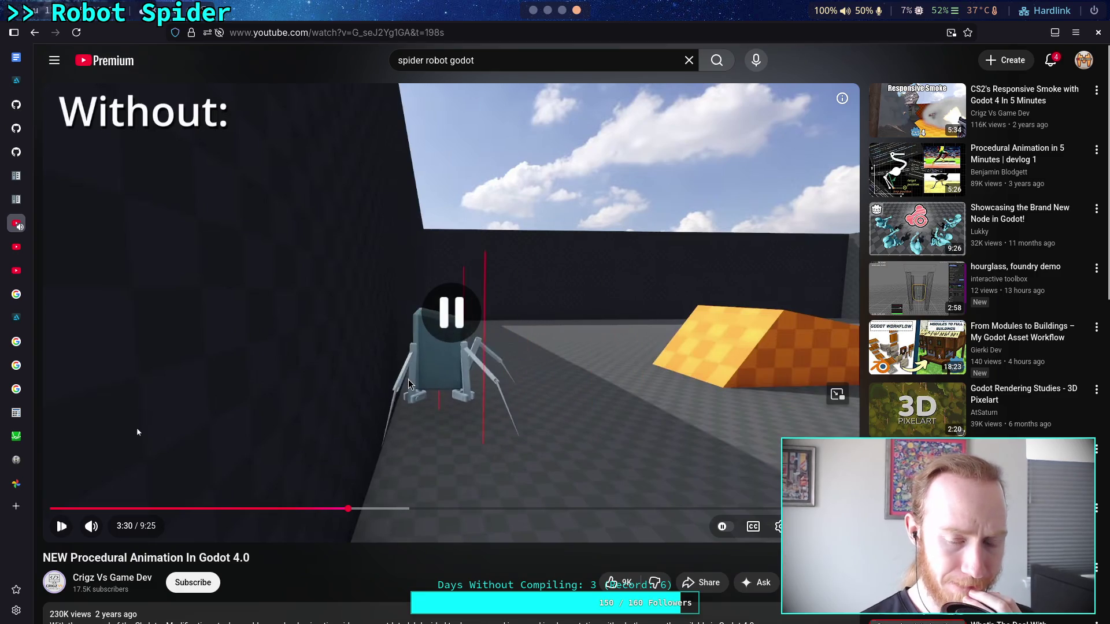
key(Left)
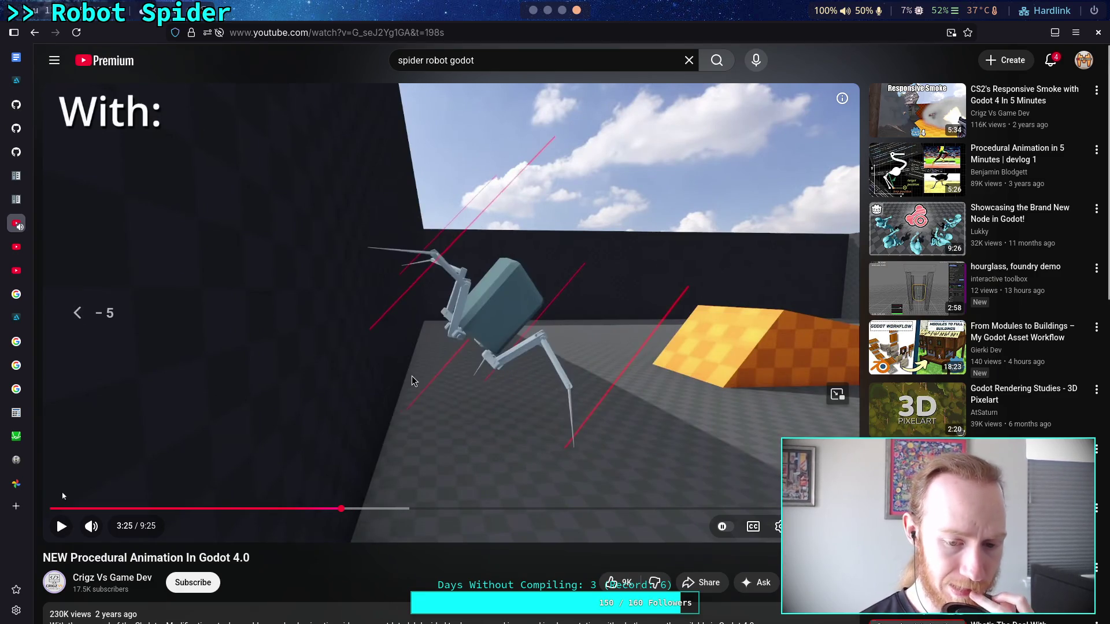
key(Left)
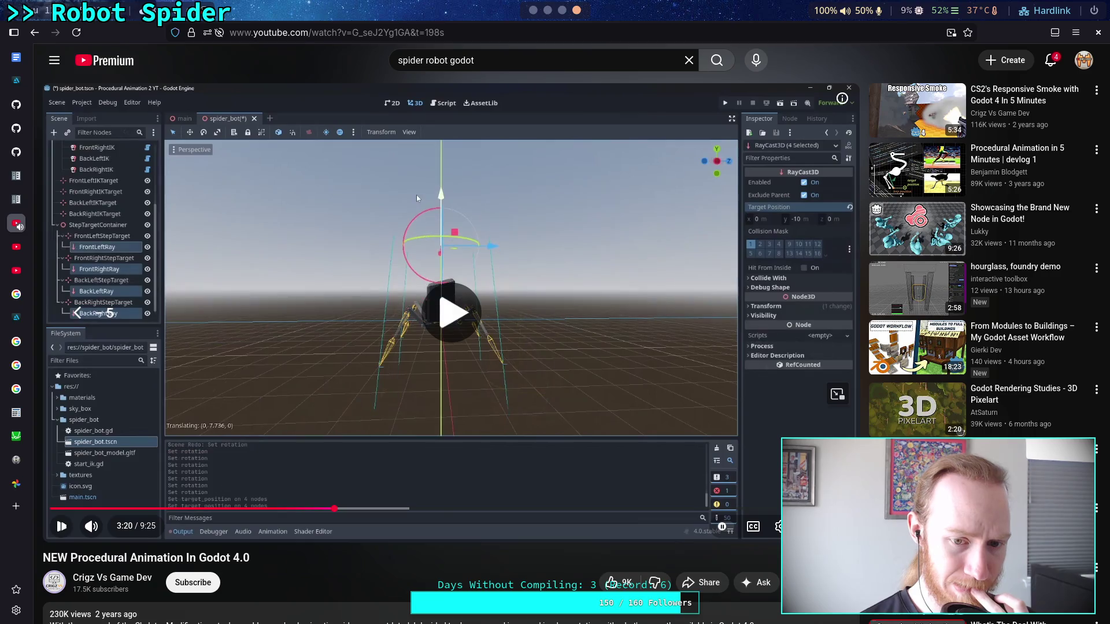
key(space)
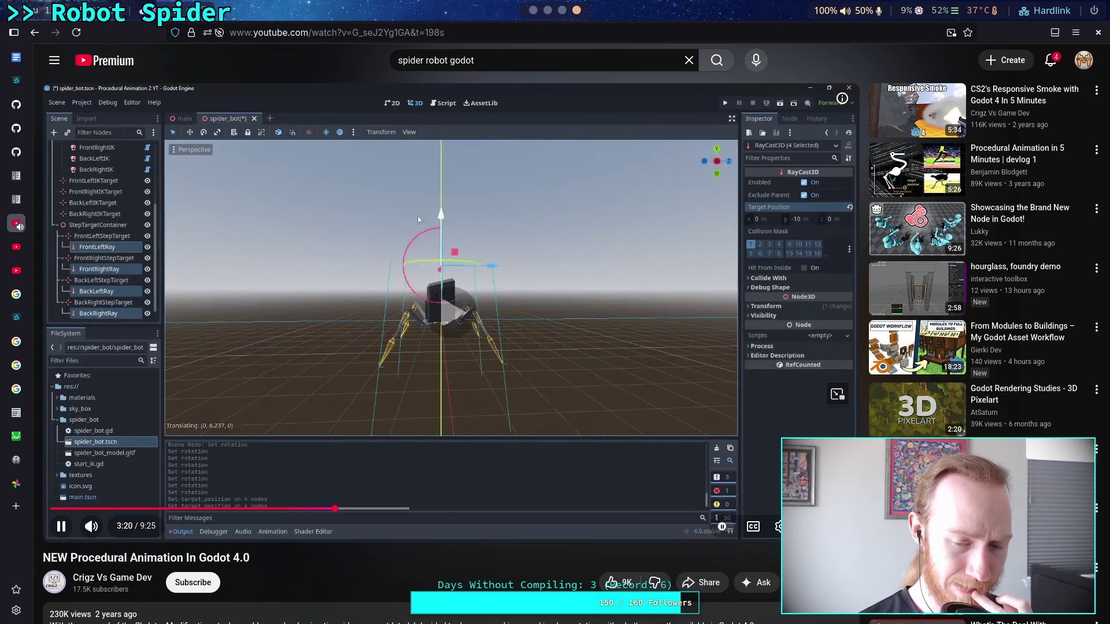
key(space)
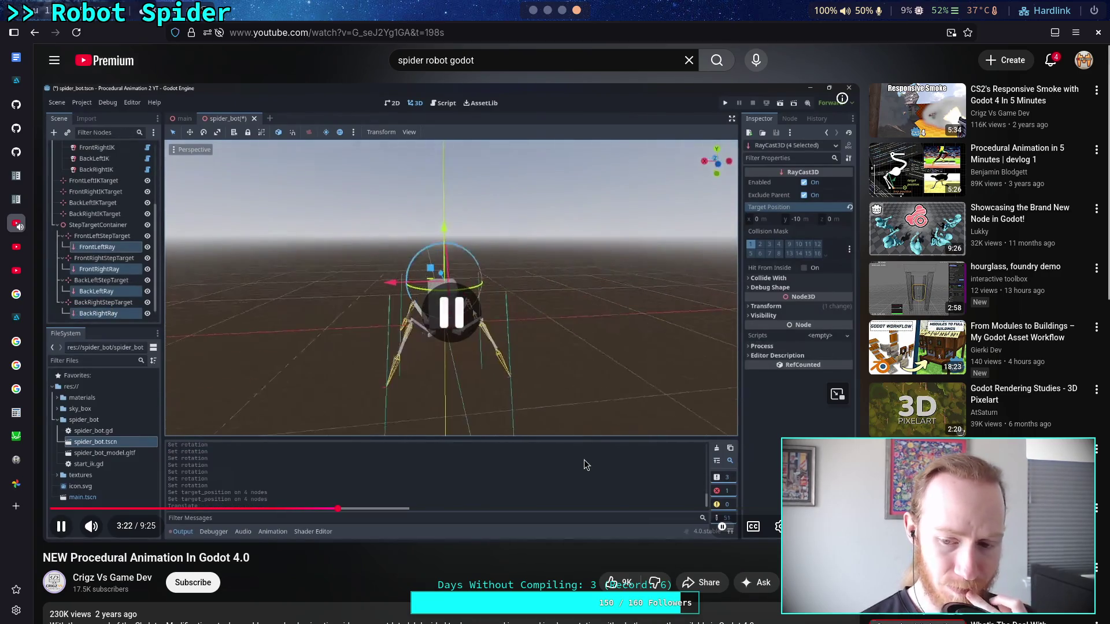
click(778, 527)
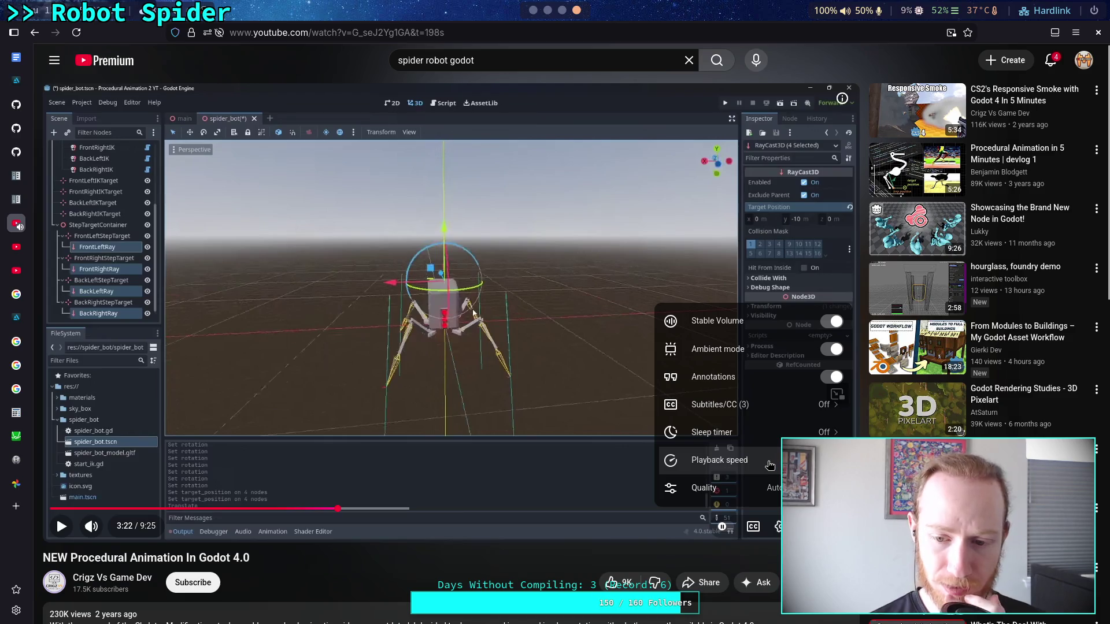
Step: Set playback speed to 0.30x and play the spider's legs in slow motion, pausing at 3:24
click(770, 466)
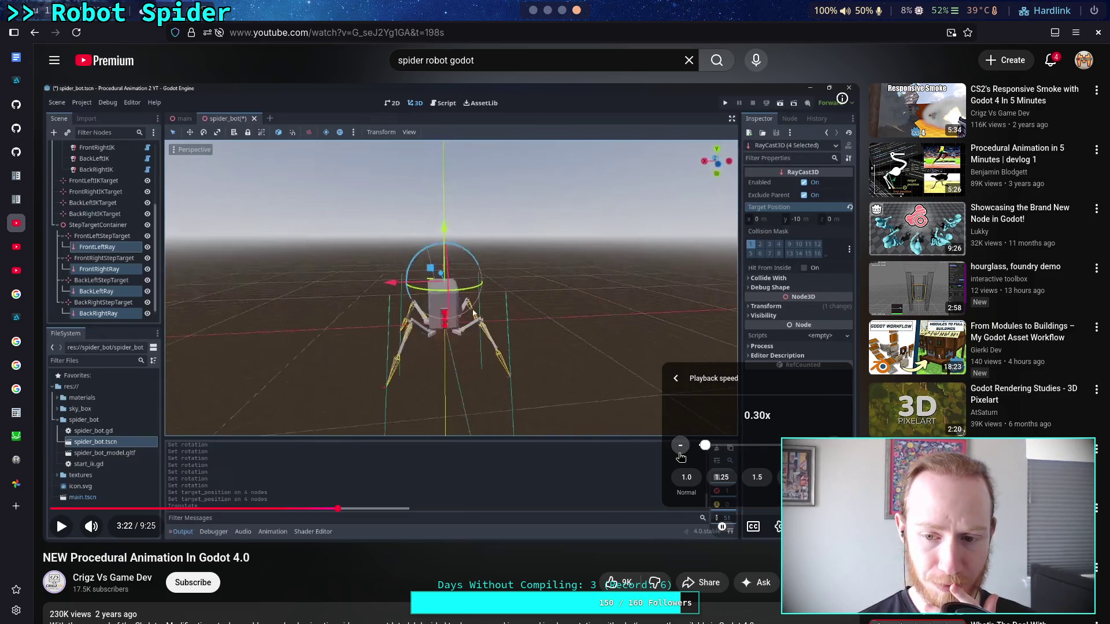
key(Escape)
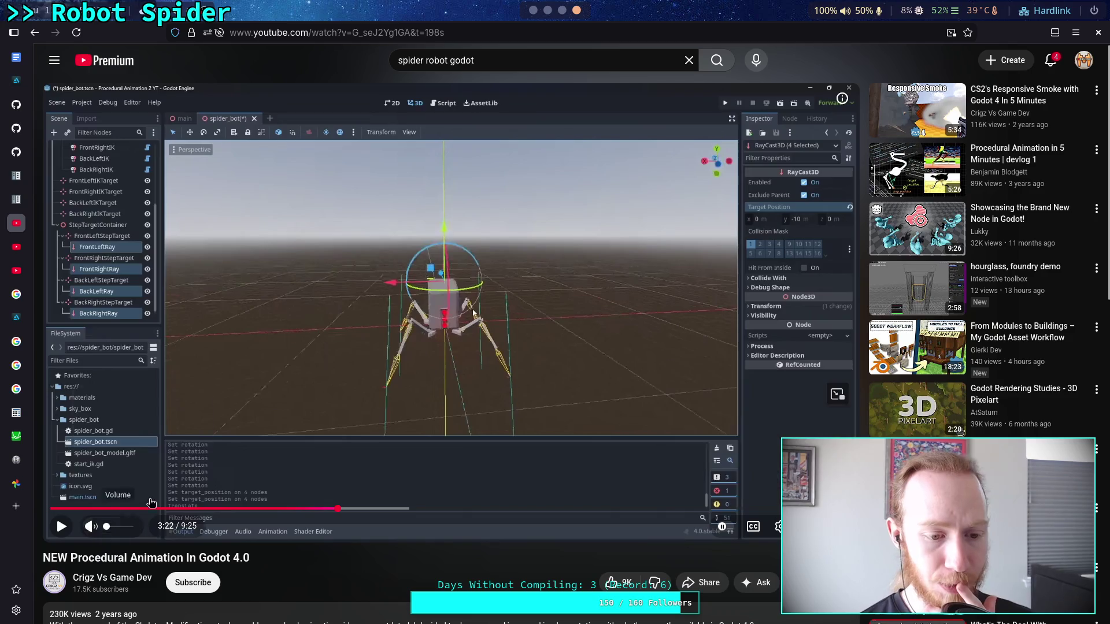
click(356, 408)
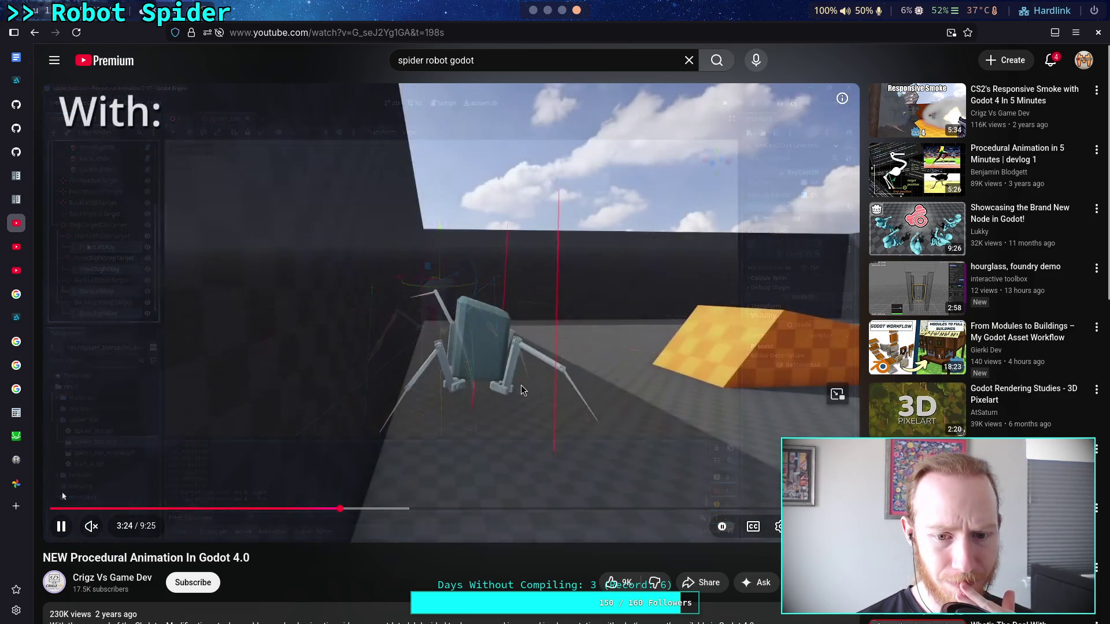
click(521, 391)
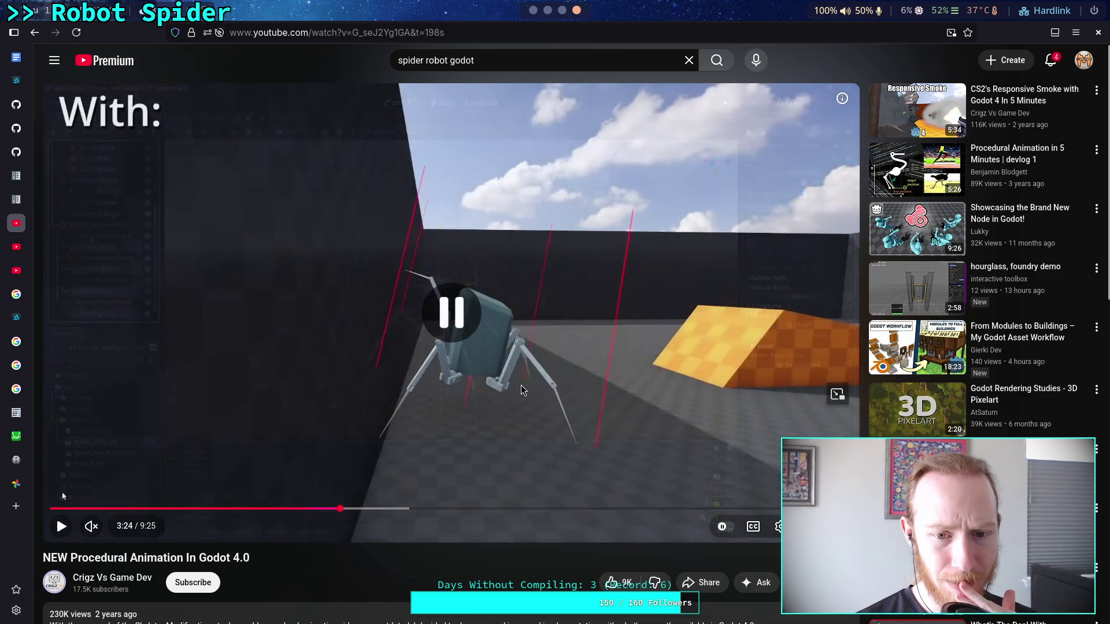
Step: Resume the slowed video past the 'With:' clip into the 'Without:' footage
click(504, 394)
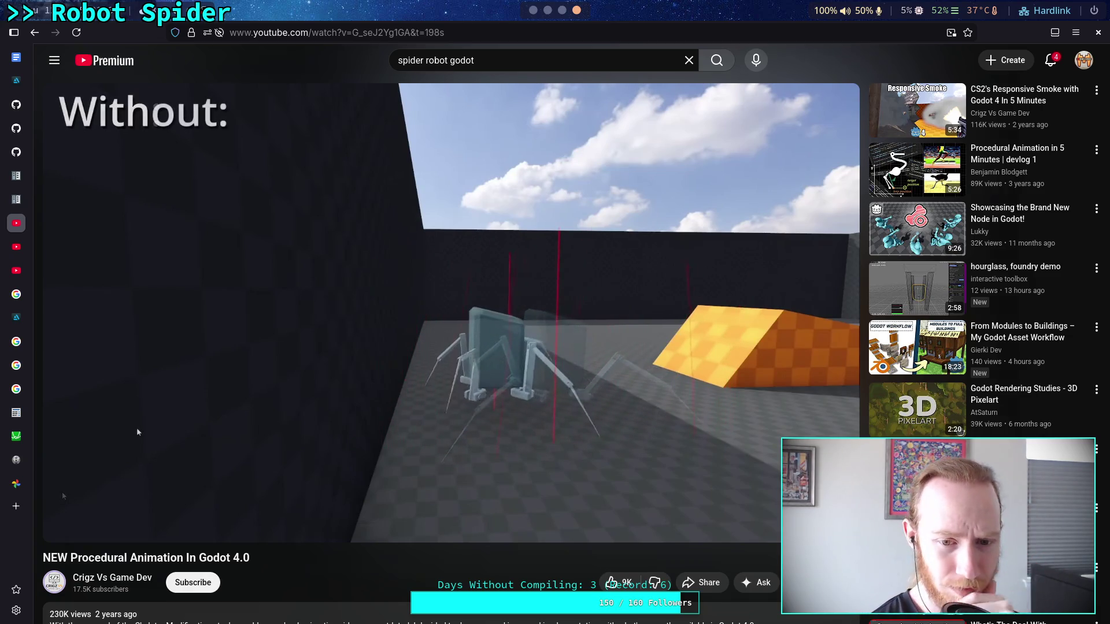
Step: Pause the slowed video at 3:27 and turn its sound back on
click(347, 315)
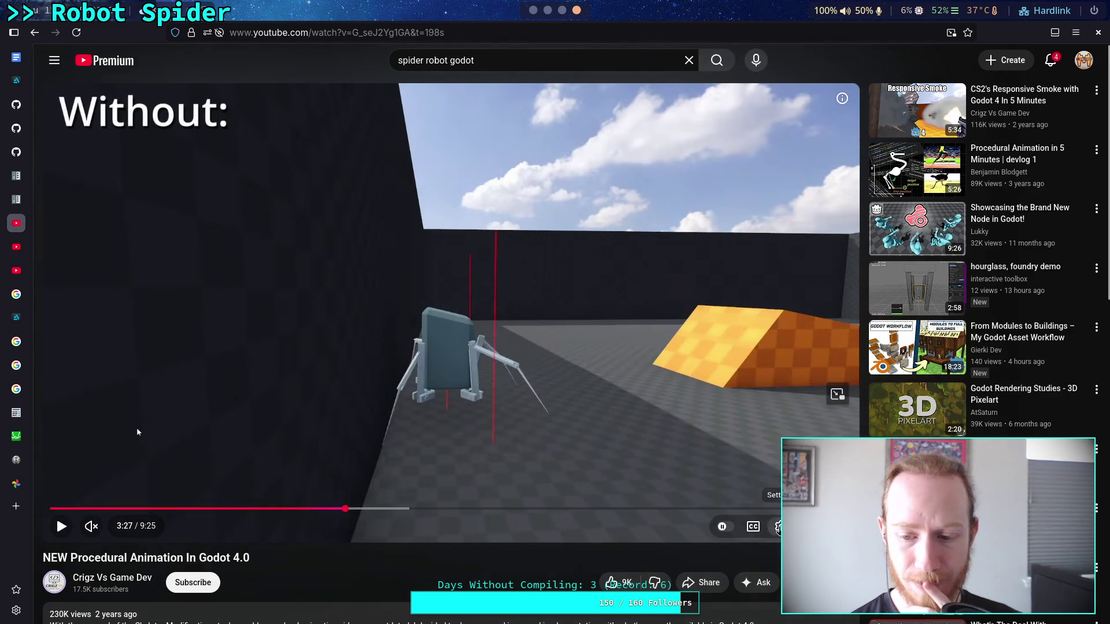
click(779, 527)
click(734, 459)
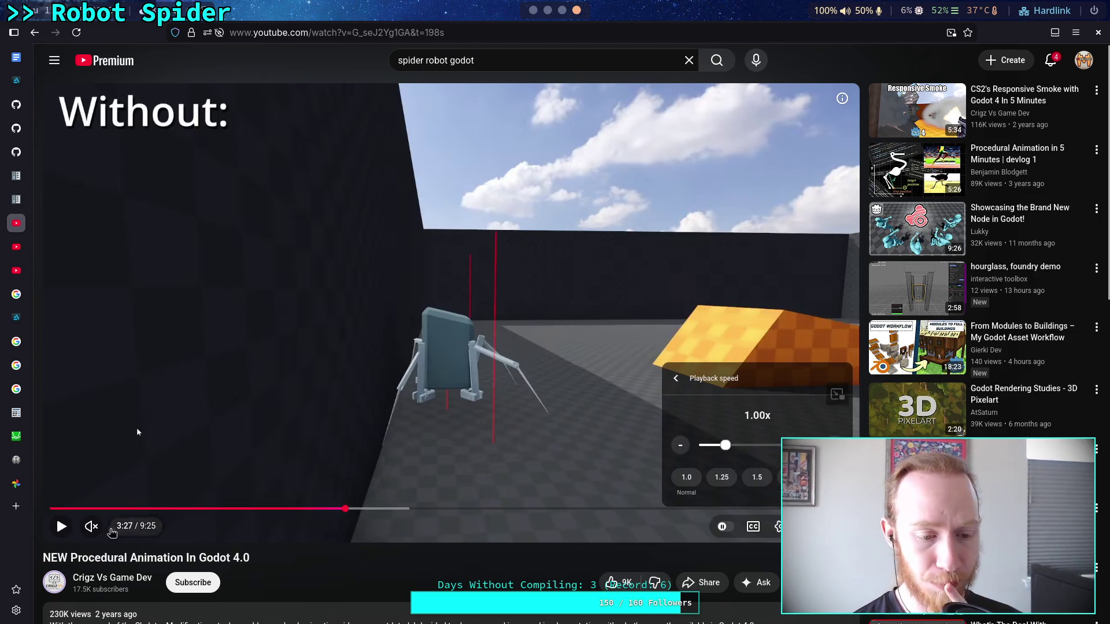
click(91, 526)
click(279, 468)
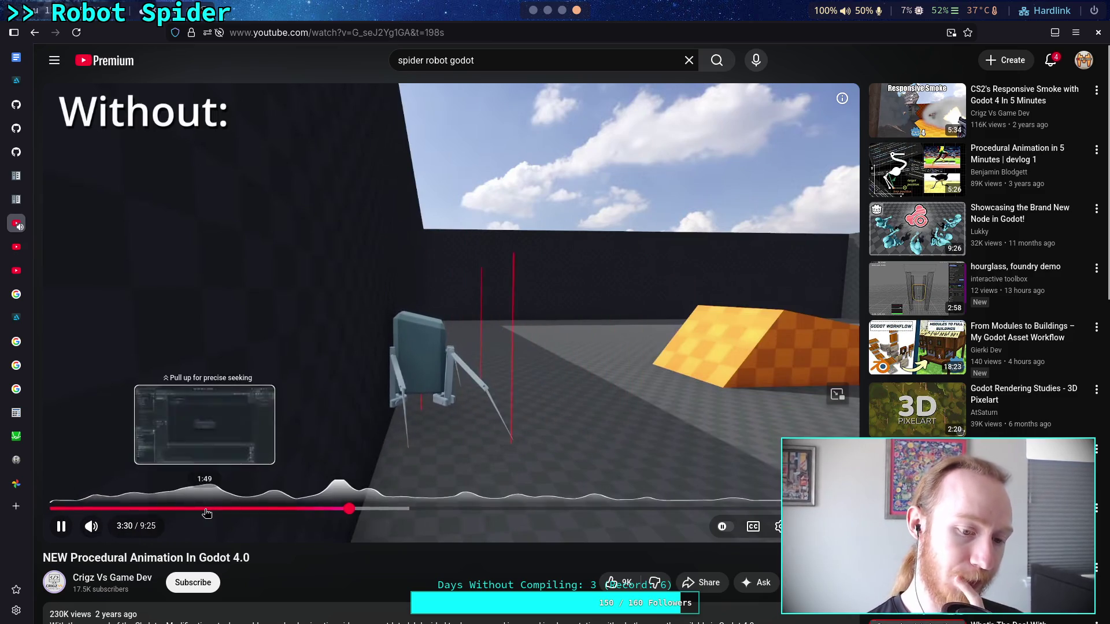
Step: Rewind to 0:00, restore 1.00x speed, and play until pausing at 0:59 on the FrontLeftLeg SkeletonIK3D setup
drag(205, 508, 52, 508)
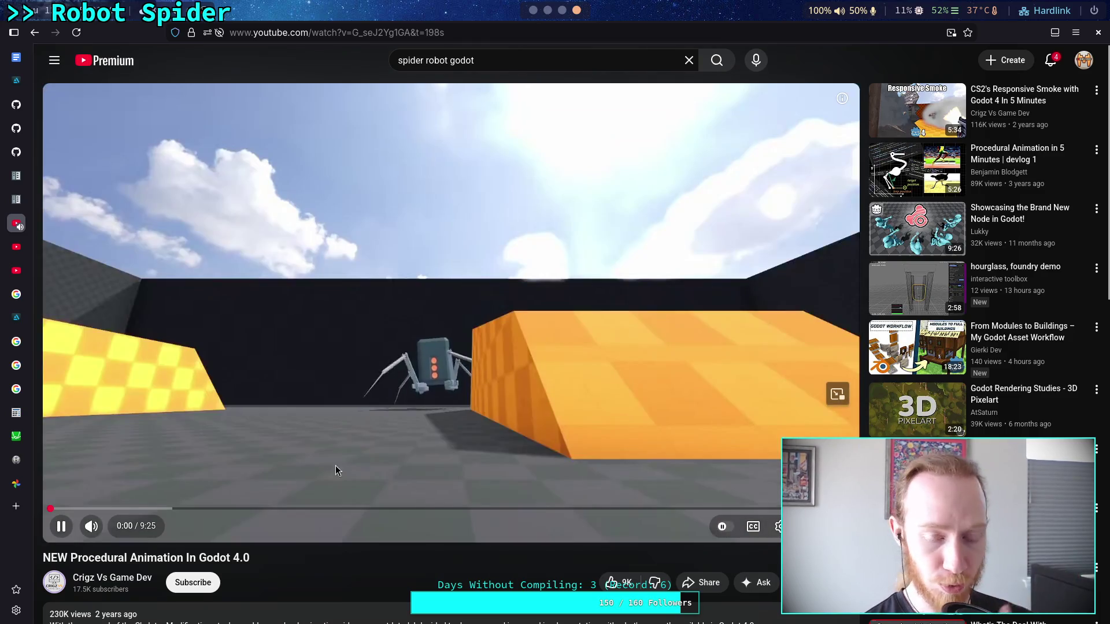
click(471, 476)
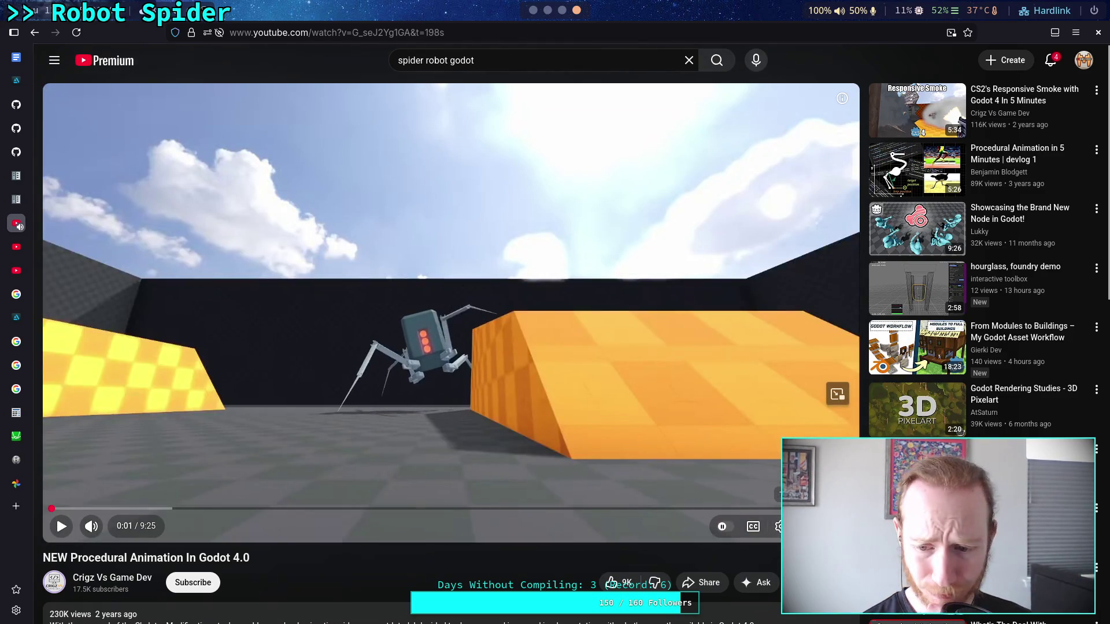
click(779, 526)
click(740, 461)
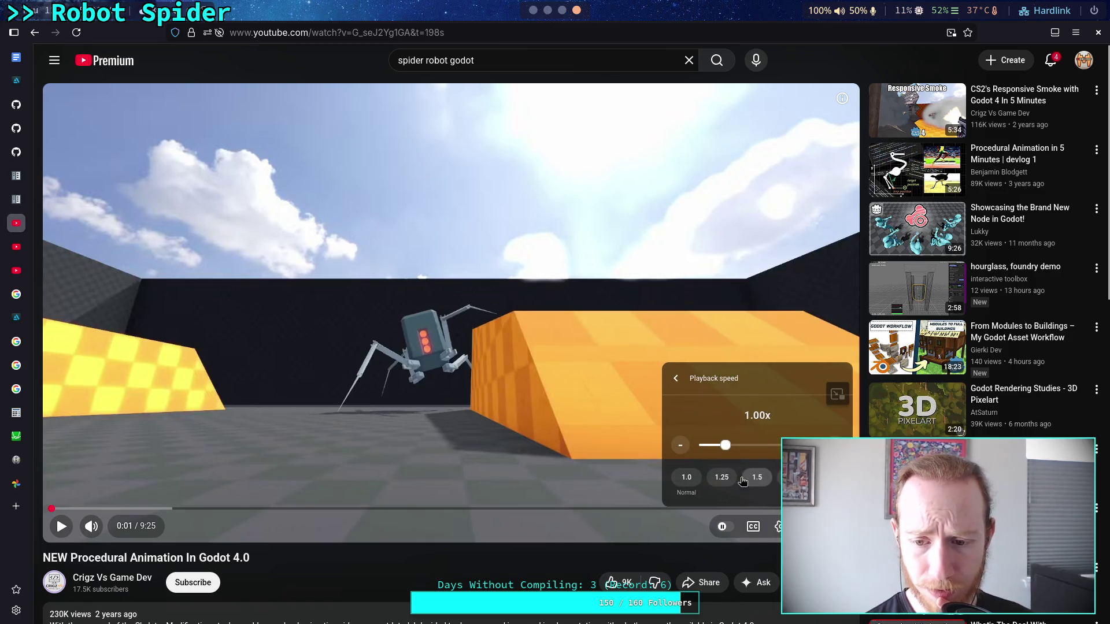
key(space)
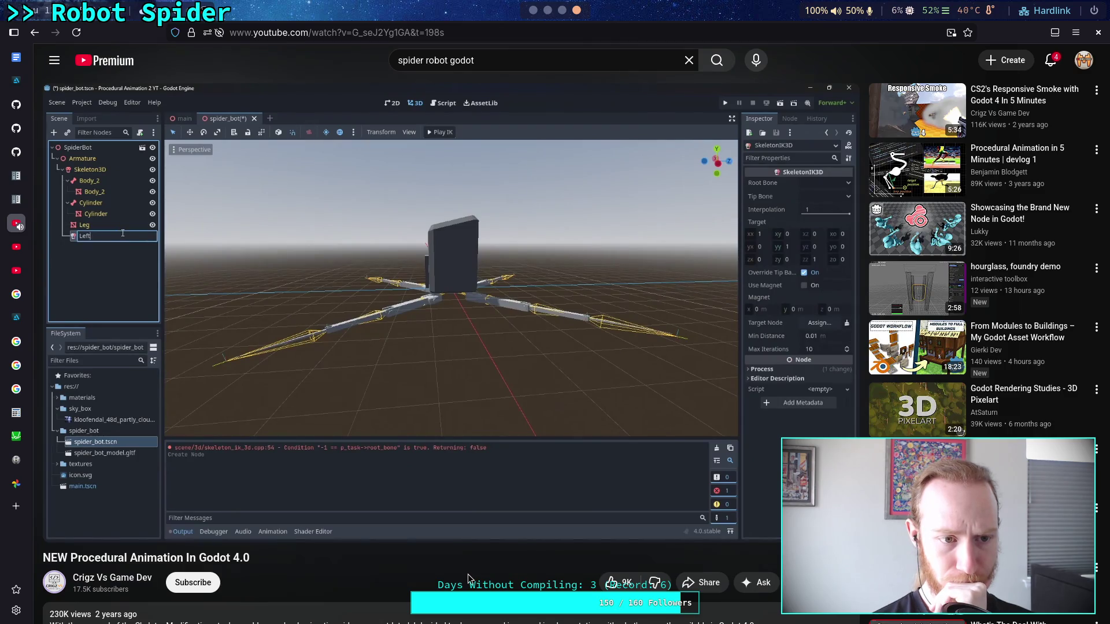
click(454, 390)
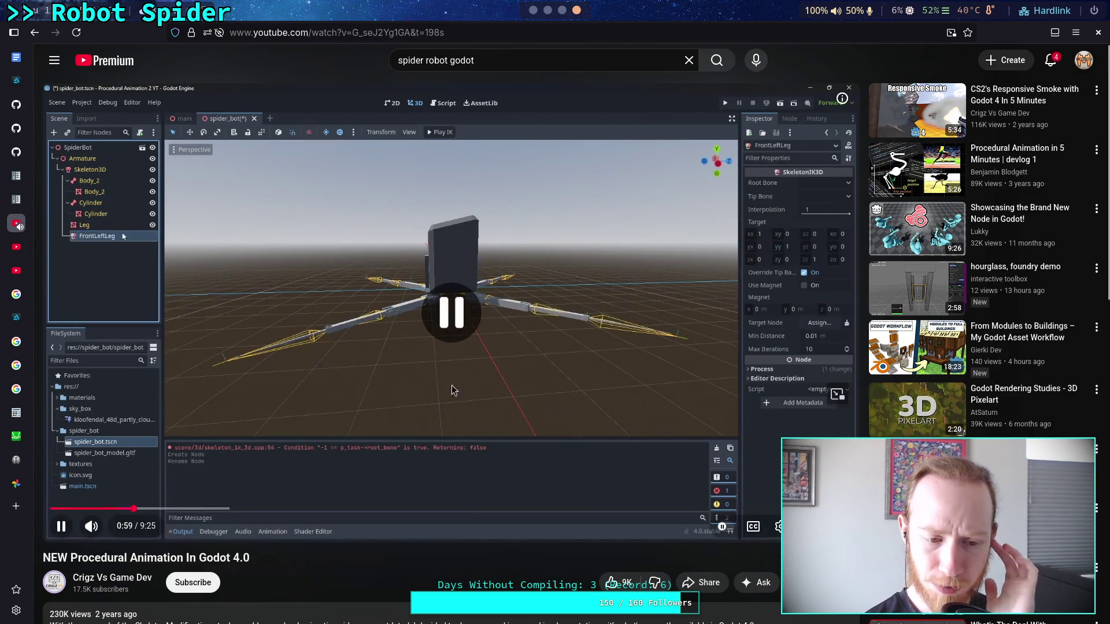
Step: In Godot's FileSystem dock, create a spider_bot folder under res://character/
key(alt+Tab)
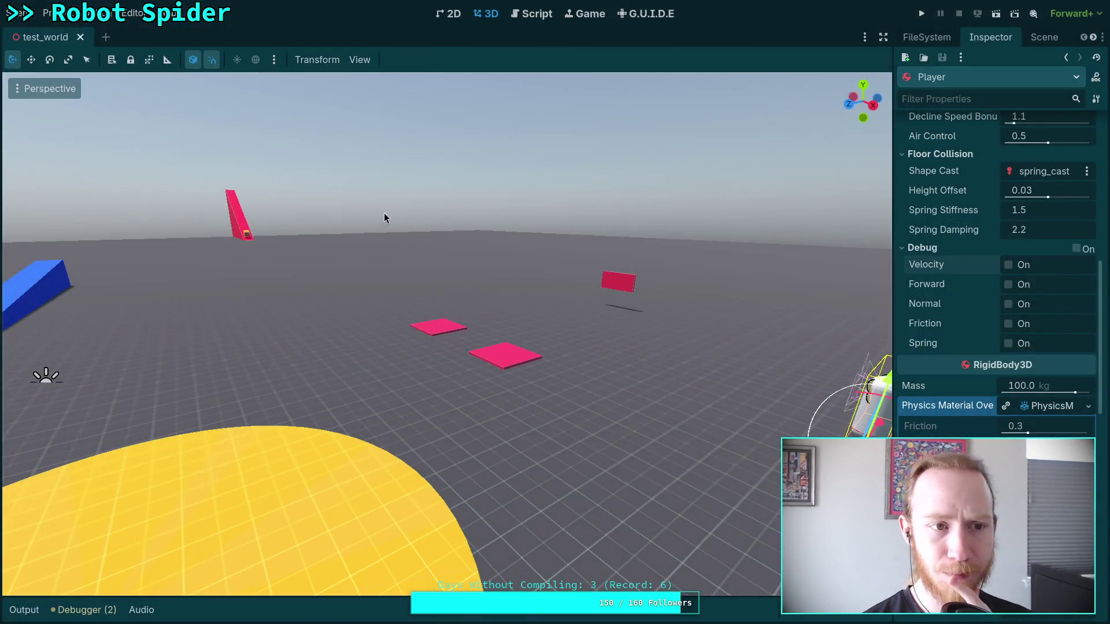
click(1043, 35)
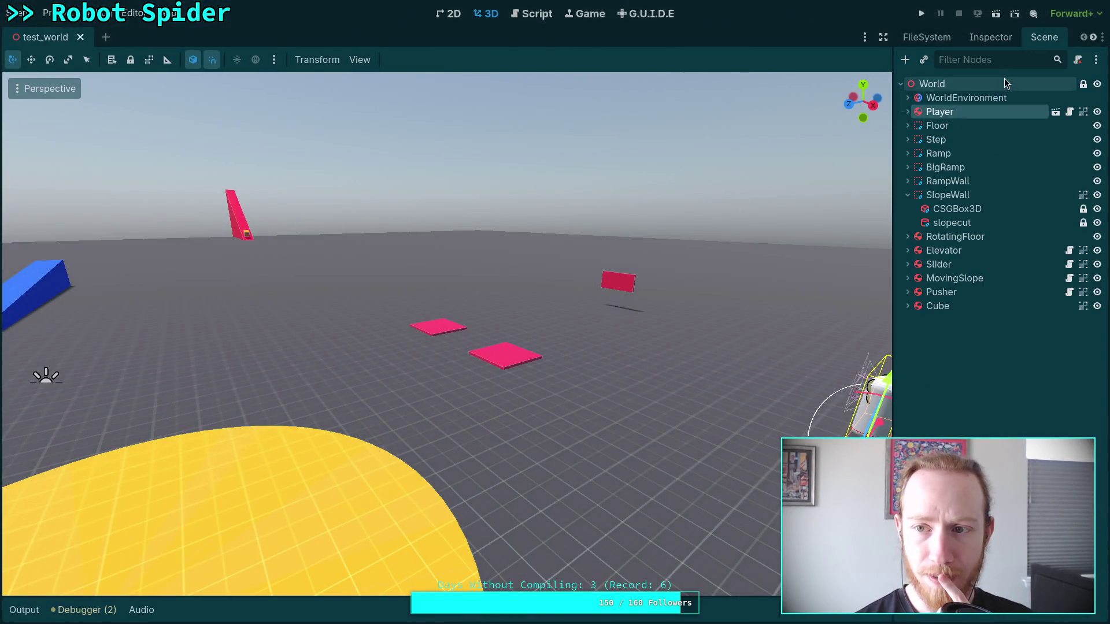
click(923, 38)
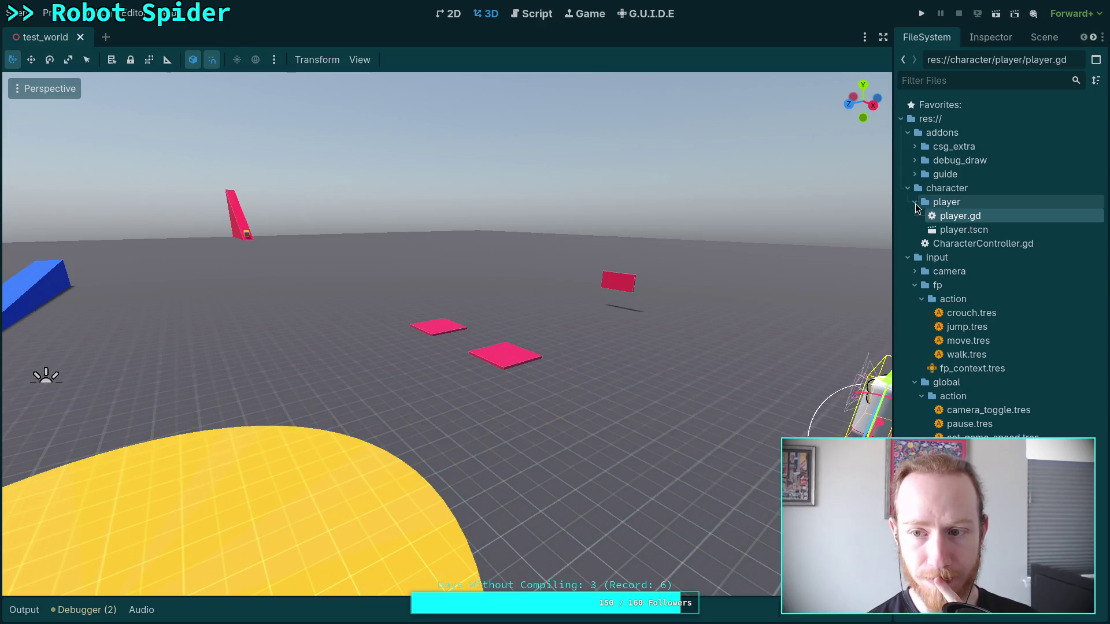
click(915, 204)
click(907, 190)
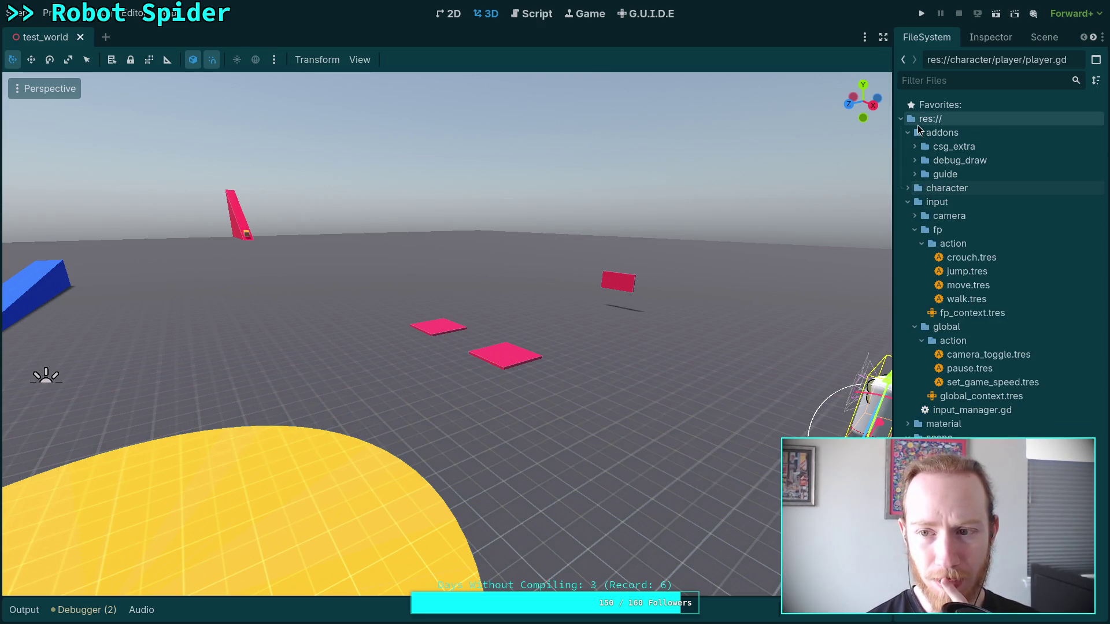
click(908, 189)
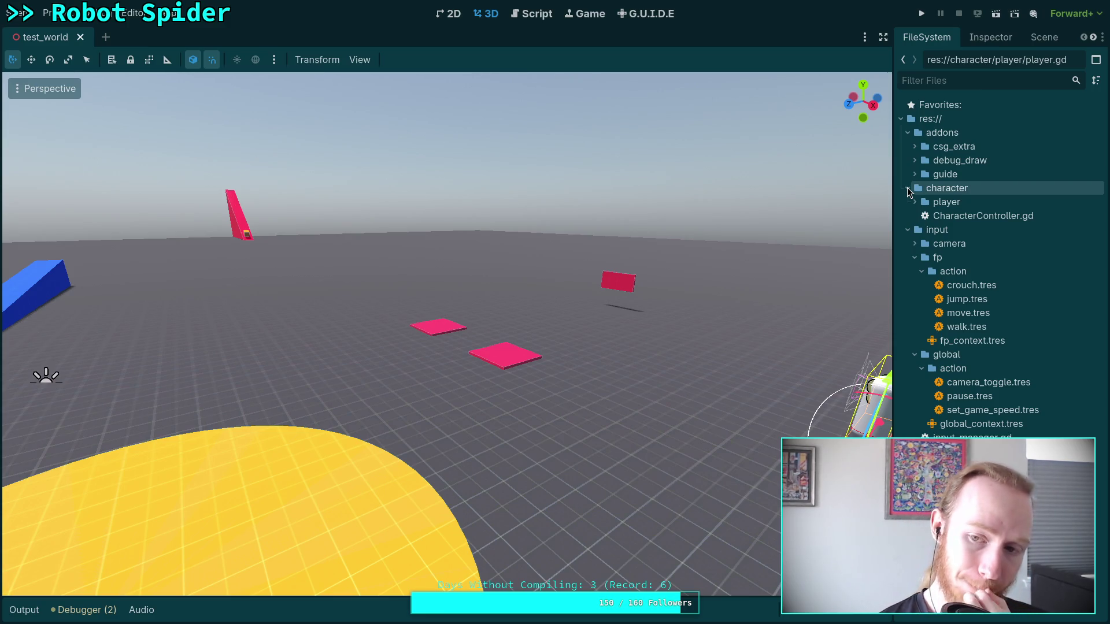
right_click(951, 189)
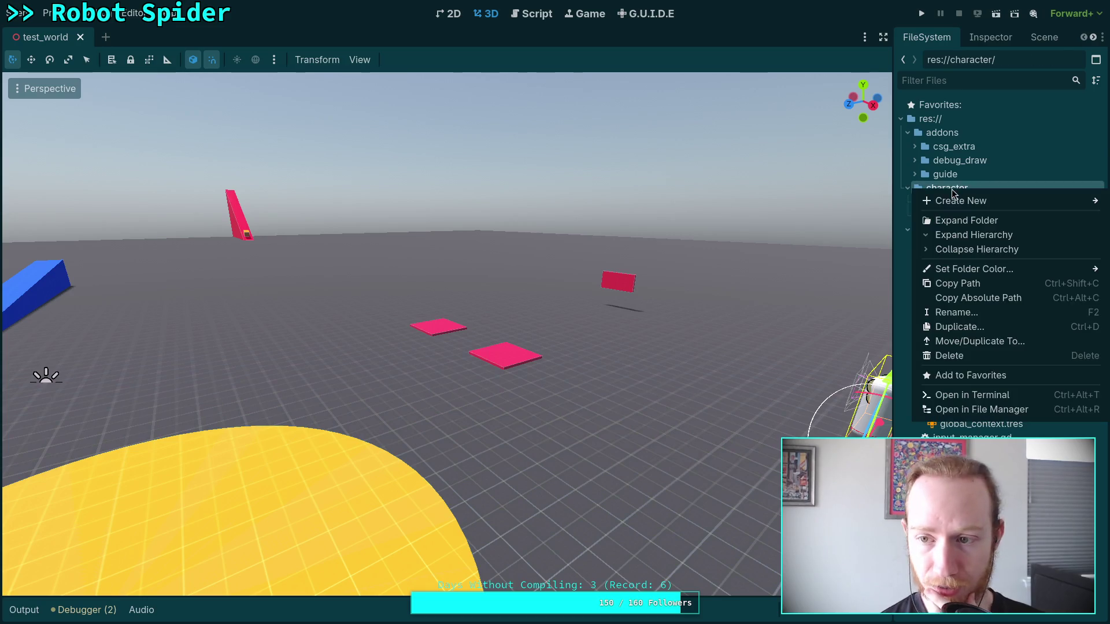
mouse_move(960, 201)
click(893, 205)
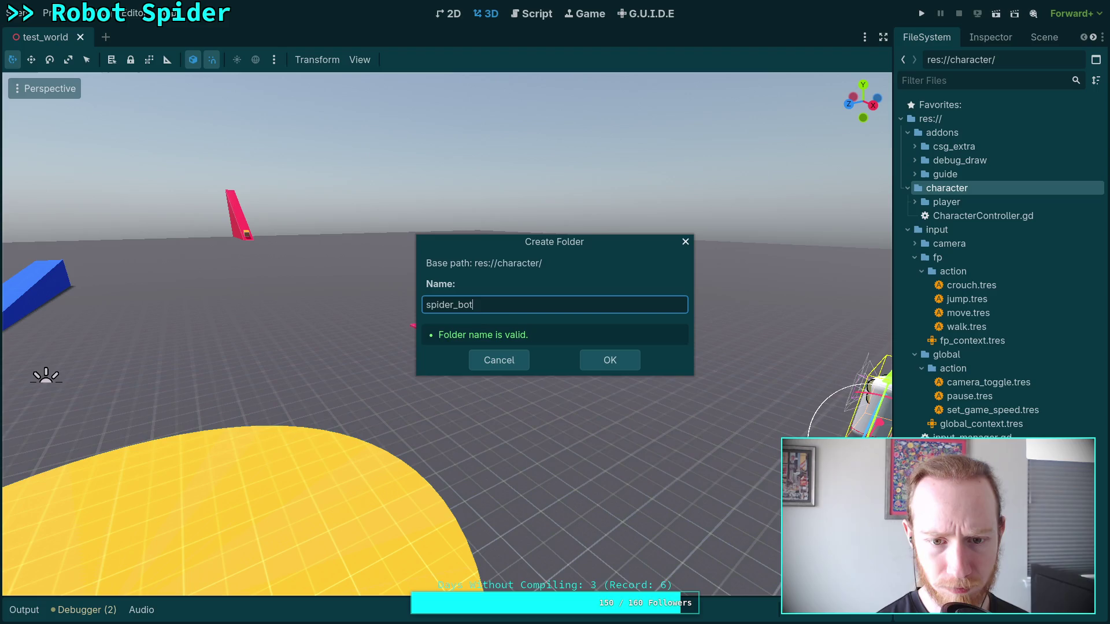
key(Return)
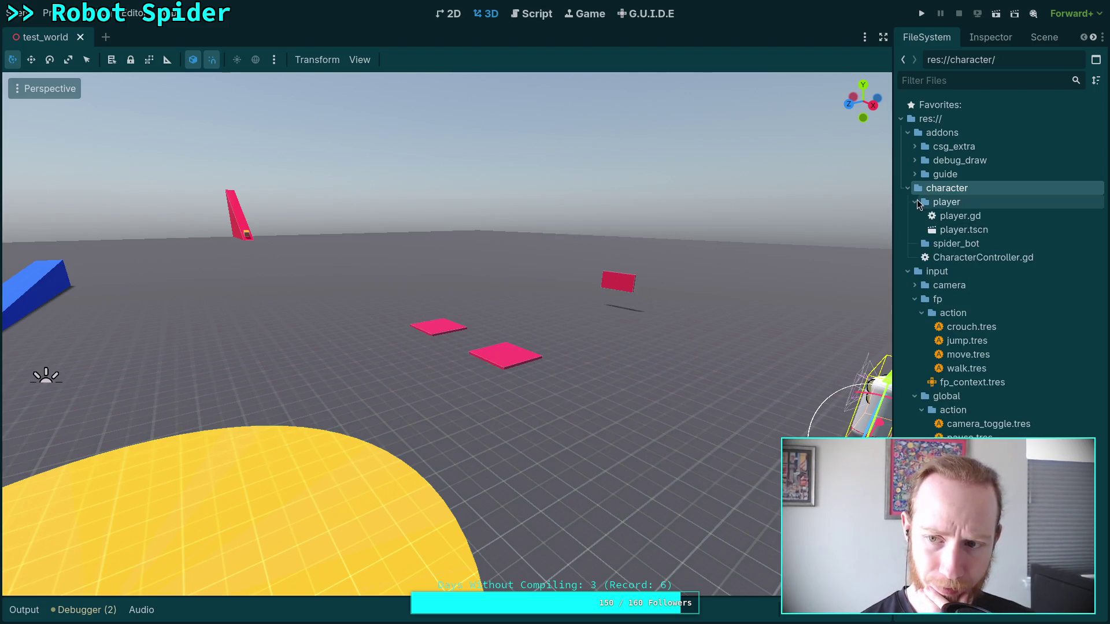
Step: Start creating a script in the spider_bot folder, then cancel it
right_click(933, 216)
mouse_move(932, 228)
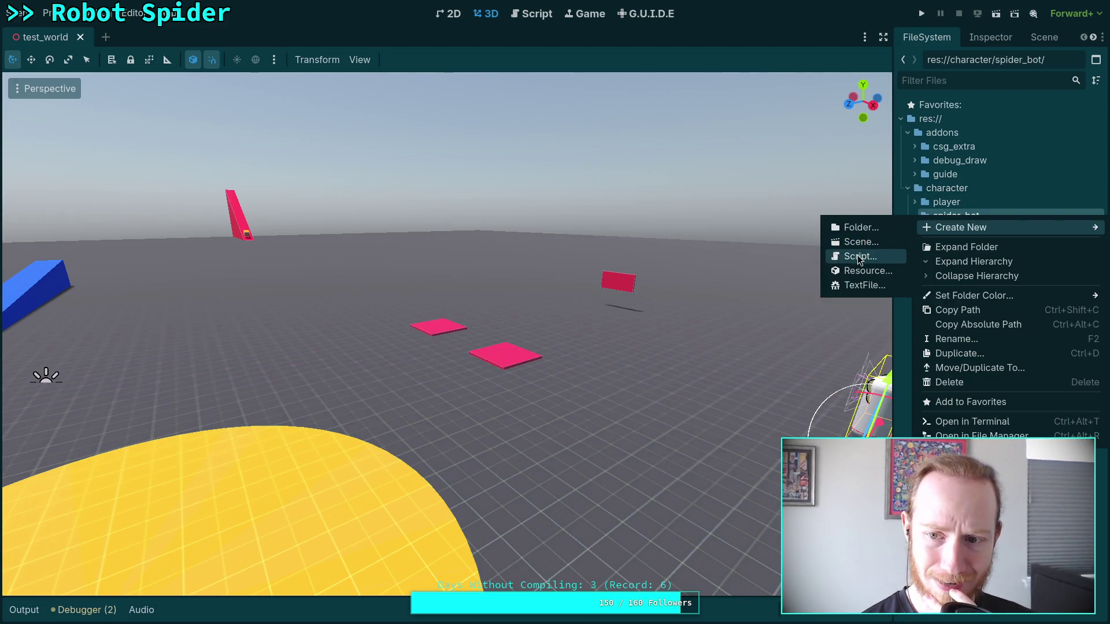
click(860, 256)
click(499, 410)
right_click(919, 215)
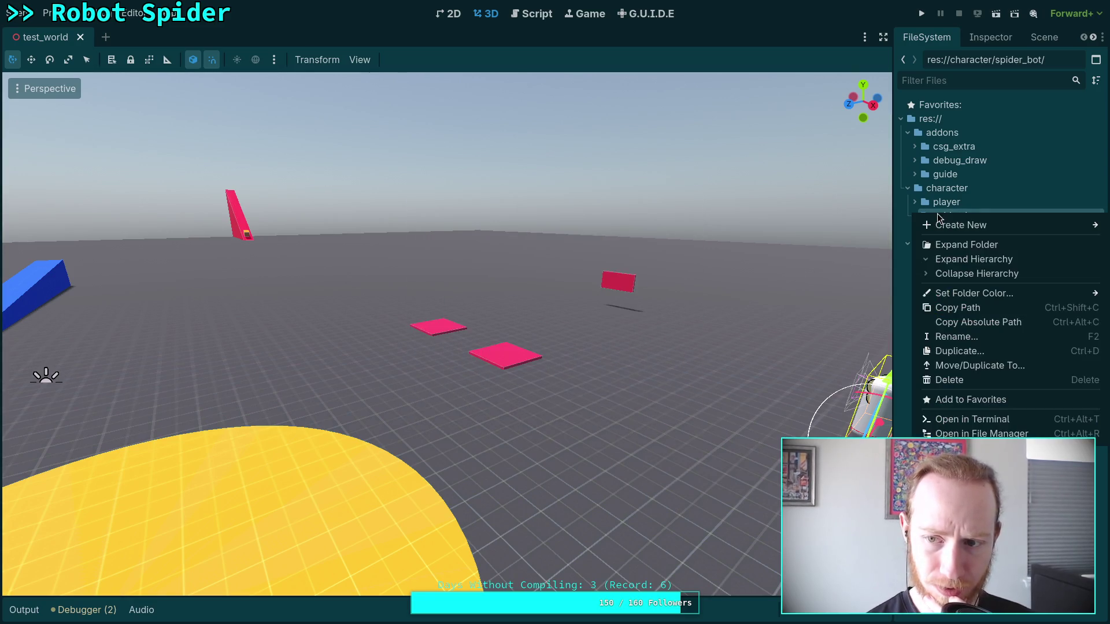
Step: Create a spider_bot scene in the spider_bot folder with a CharacterController custom root type
mouse_move(925, 225)
click(861, 244)
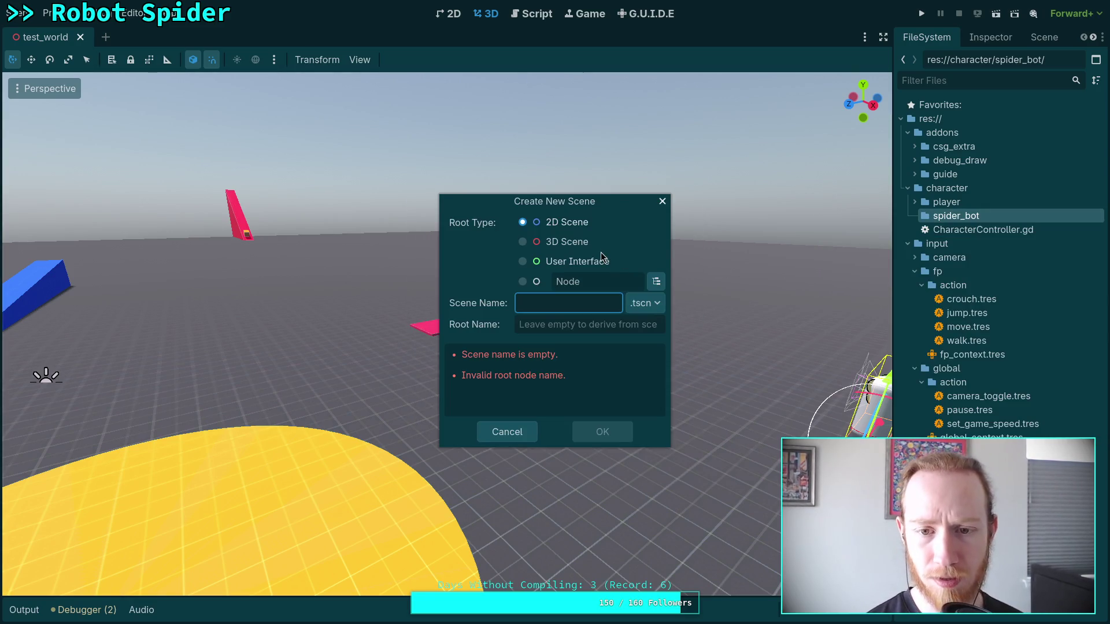
click(569, 241)
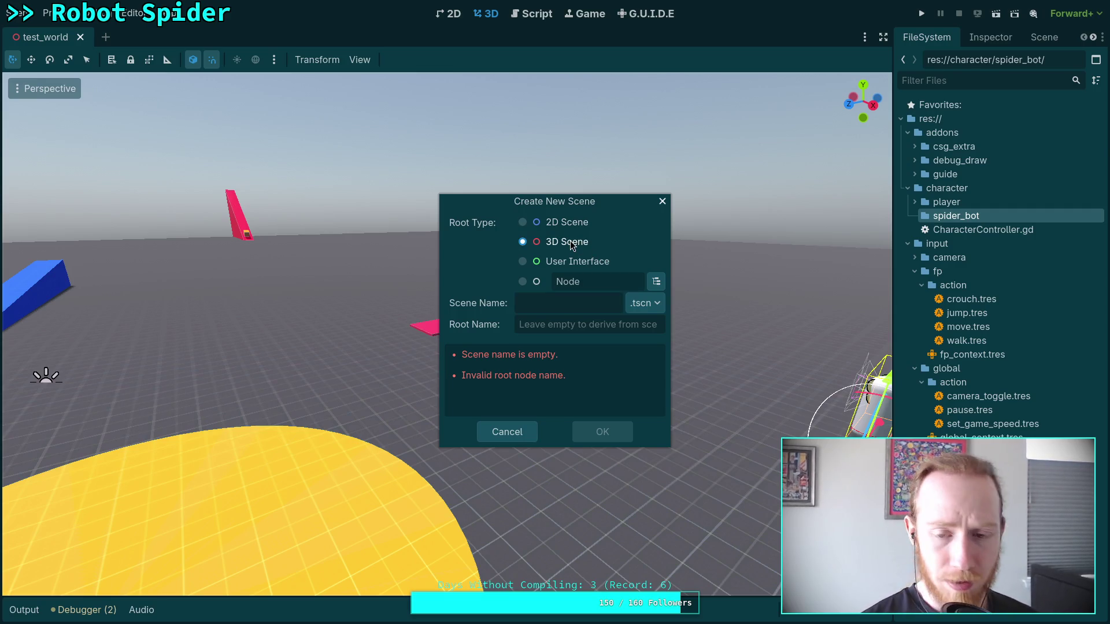
click(522, 282)
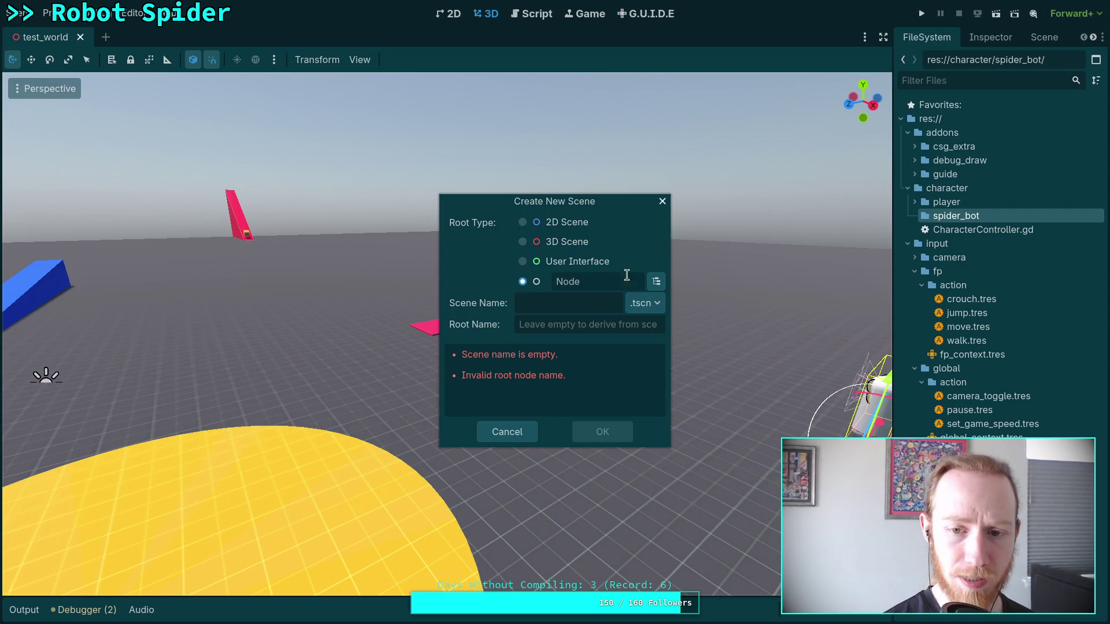
click(656, 282)
text(Ch)
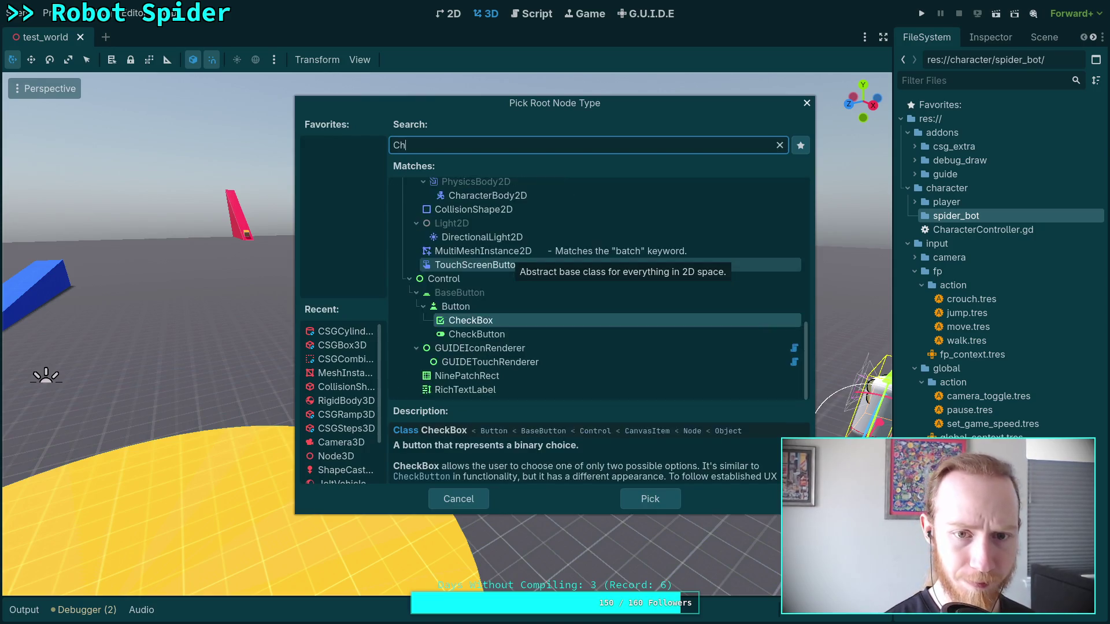
text(a)
click(492, 365)
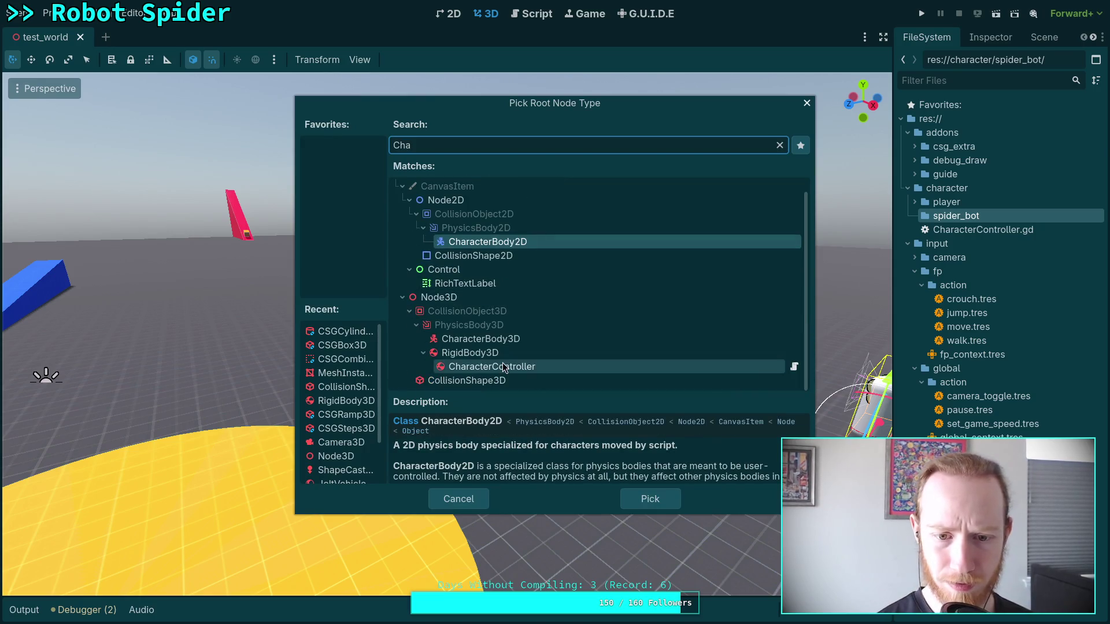
click(650, 498)
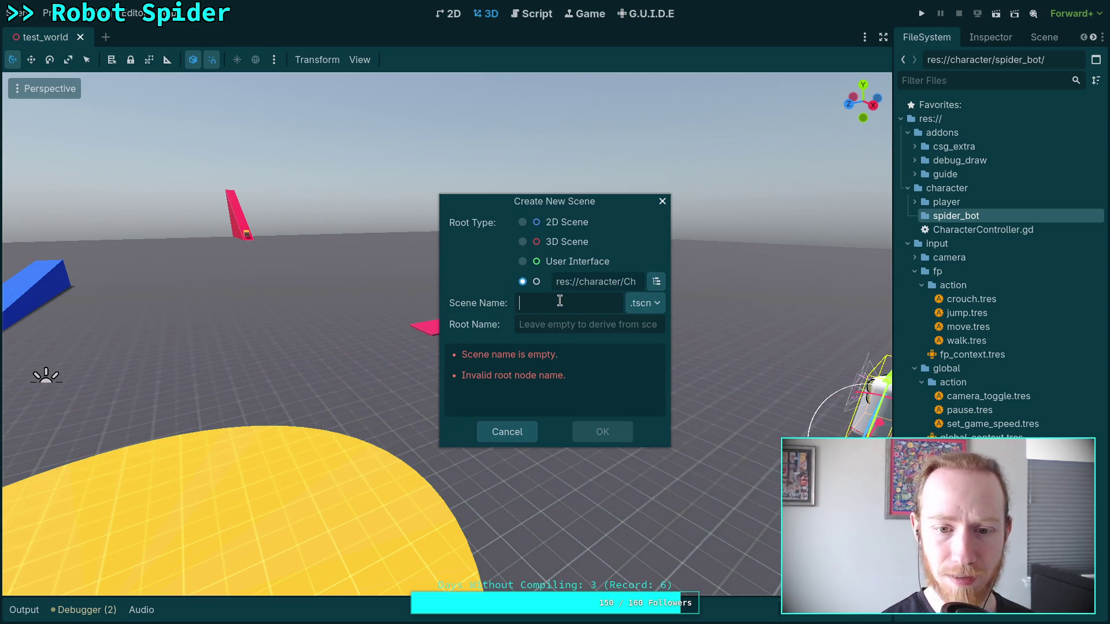
text(spider)
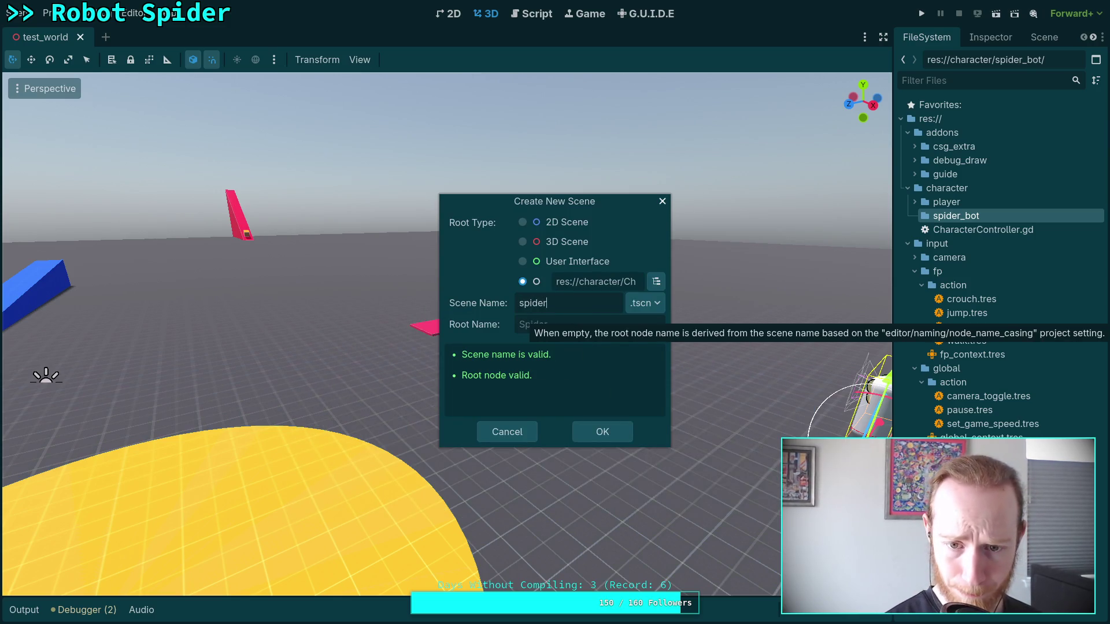
text(_bot)
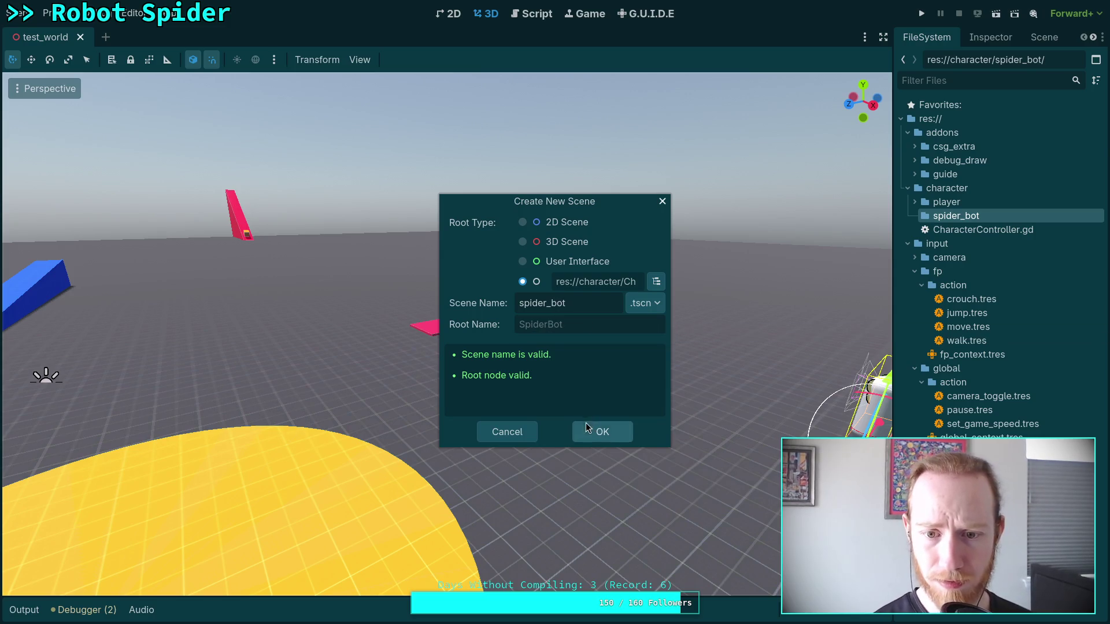
click(606, 428)
Step: Expand the spider_bot folder, select spider_bot.tscn and show its node tree
click(915, 216)
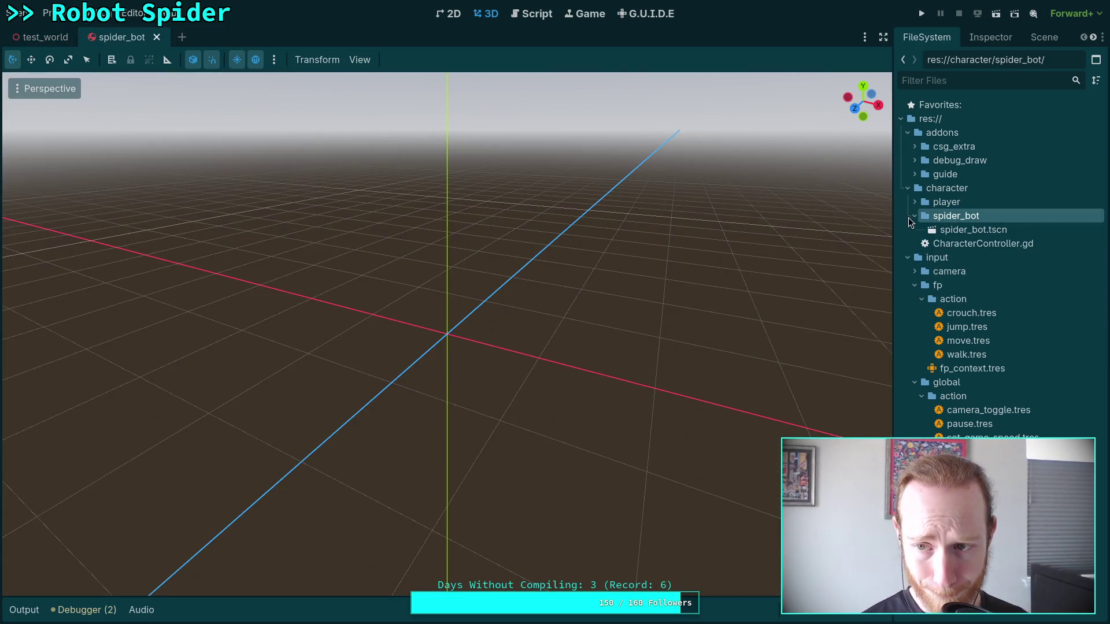
click(939, 229)
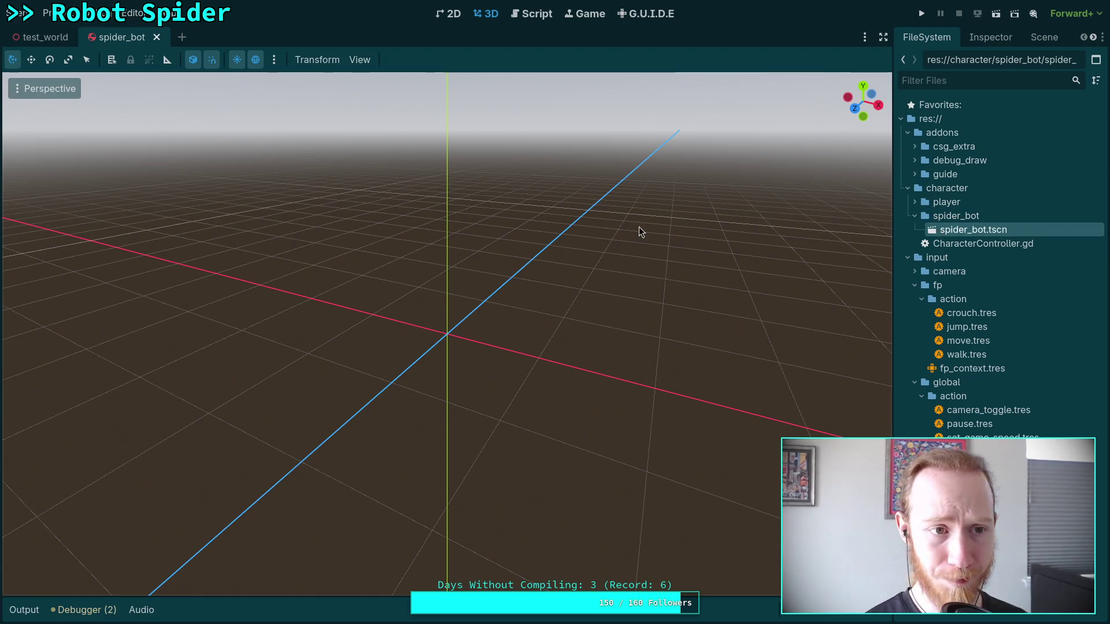
click(990, 39)
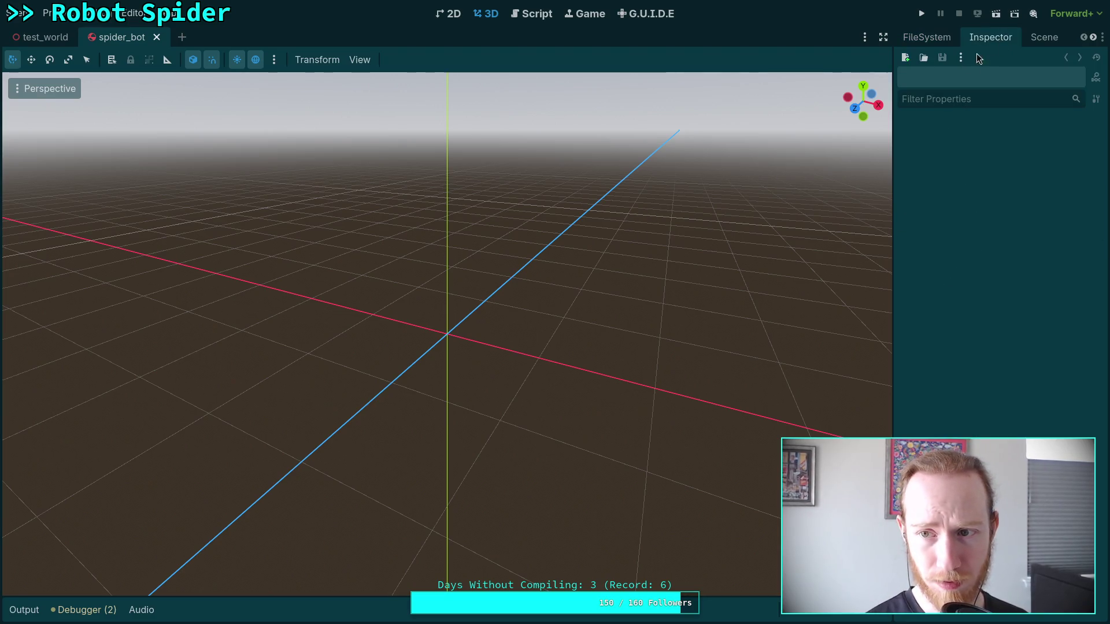
click(1035, 37)
Step: Add a child node to SpiderBot, searching 'skelet' and selecting SkeletonIK3D
click(905, 62)
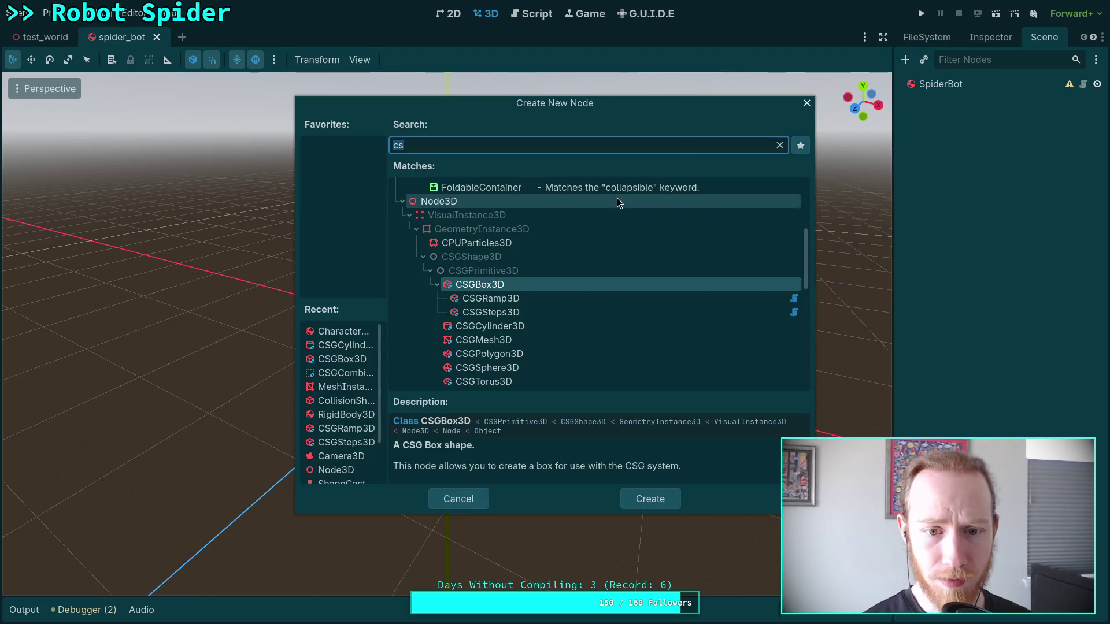
text(sik)
key(BackSpace)
key(BackSpace)
text(kelet)
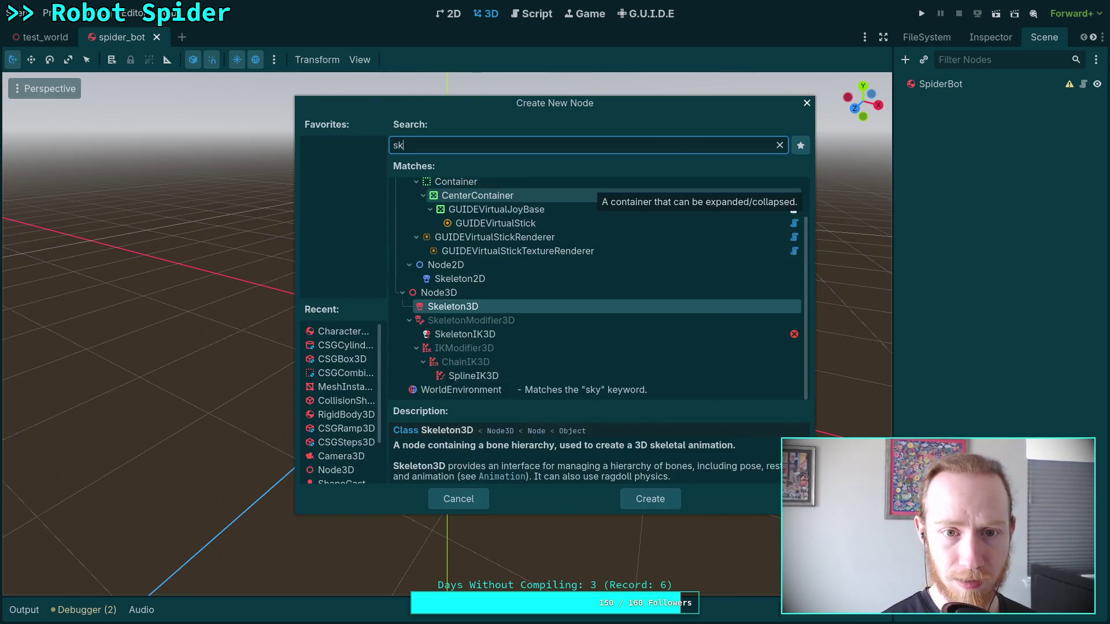
click(494, 287)
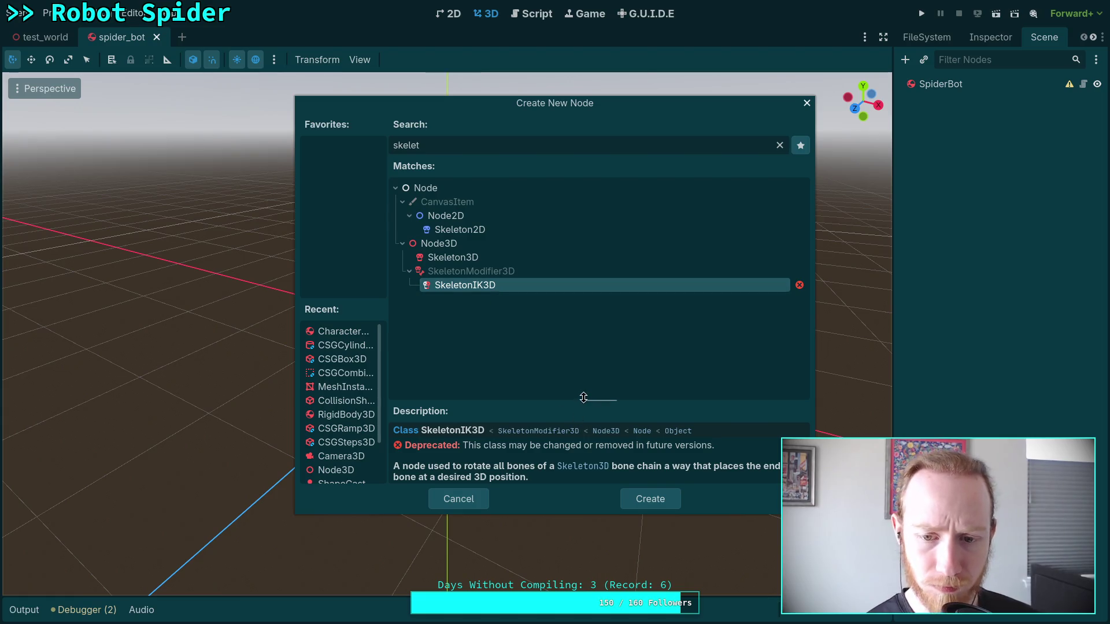
Step: Enlarge the description panel and read through SkeletonIK3D's description
drag(584, 398, 584, 360)
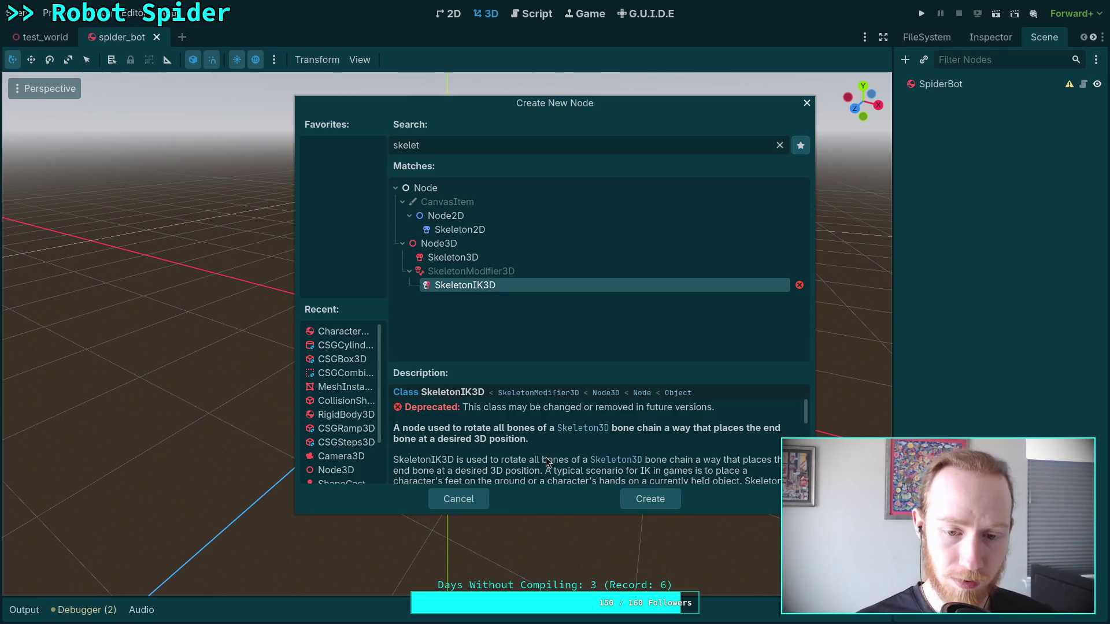
scroll(580, 475, down, 3)
scroll(578, 453, down, 1)
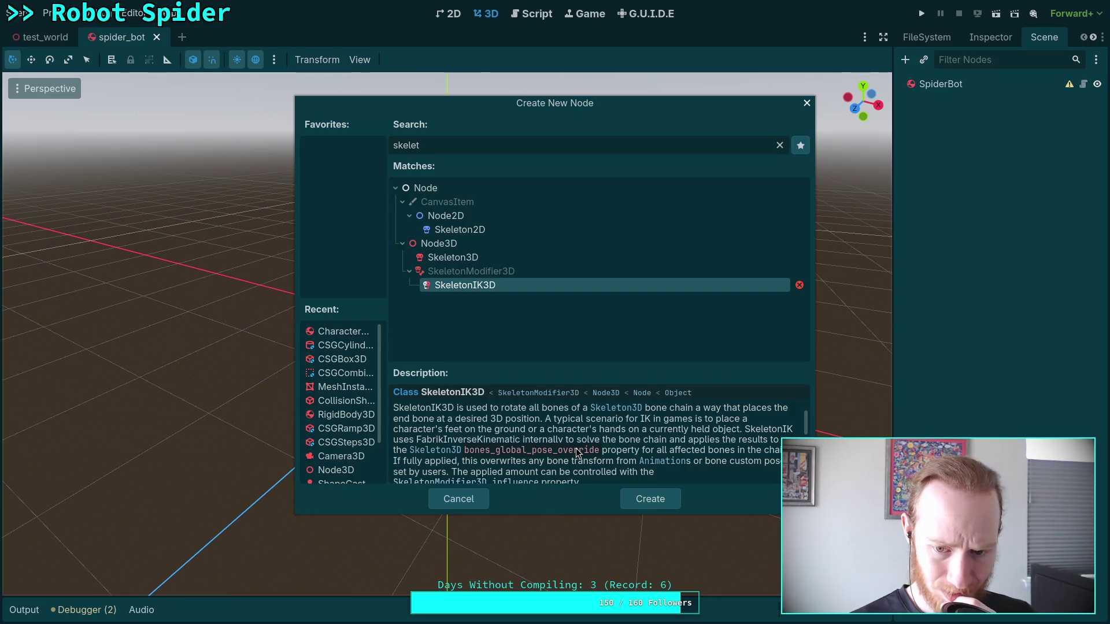
scroll(577, 453, down, 1)
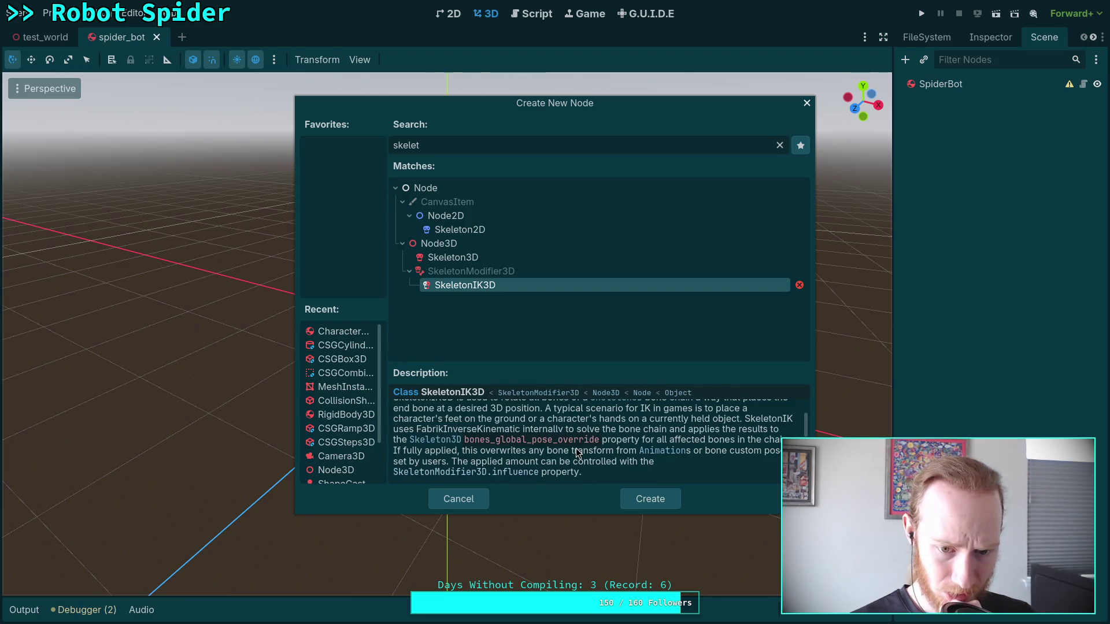
scroll(576, 453, down, 1)
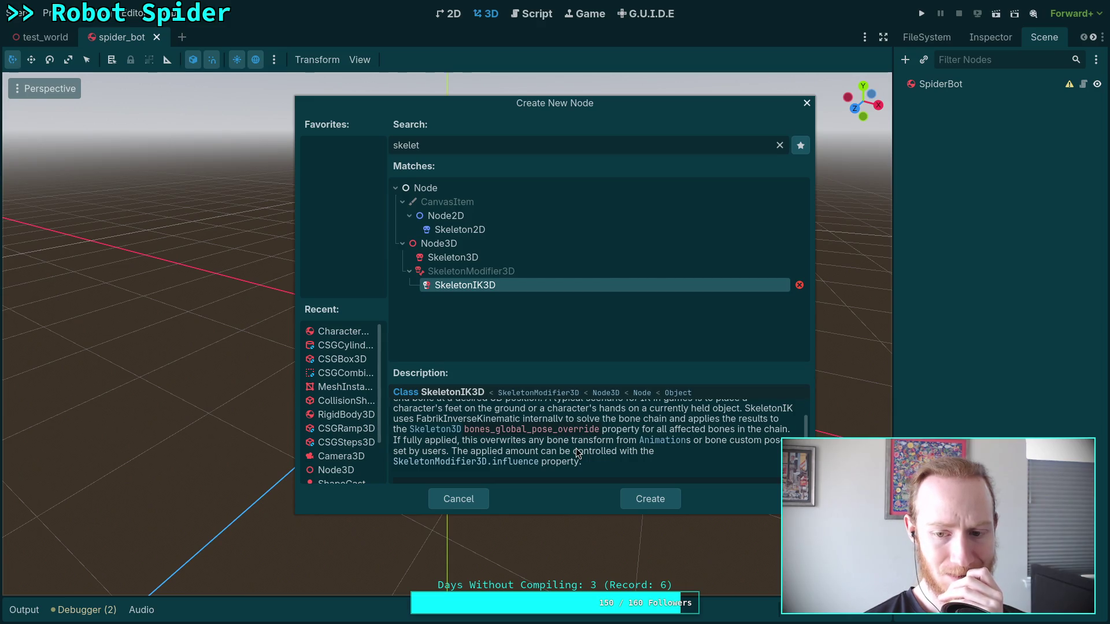
scroll(590, 448, down, 2)
scroll(599, 458, down, 5)
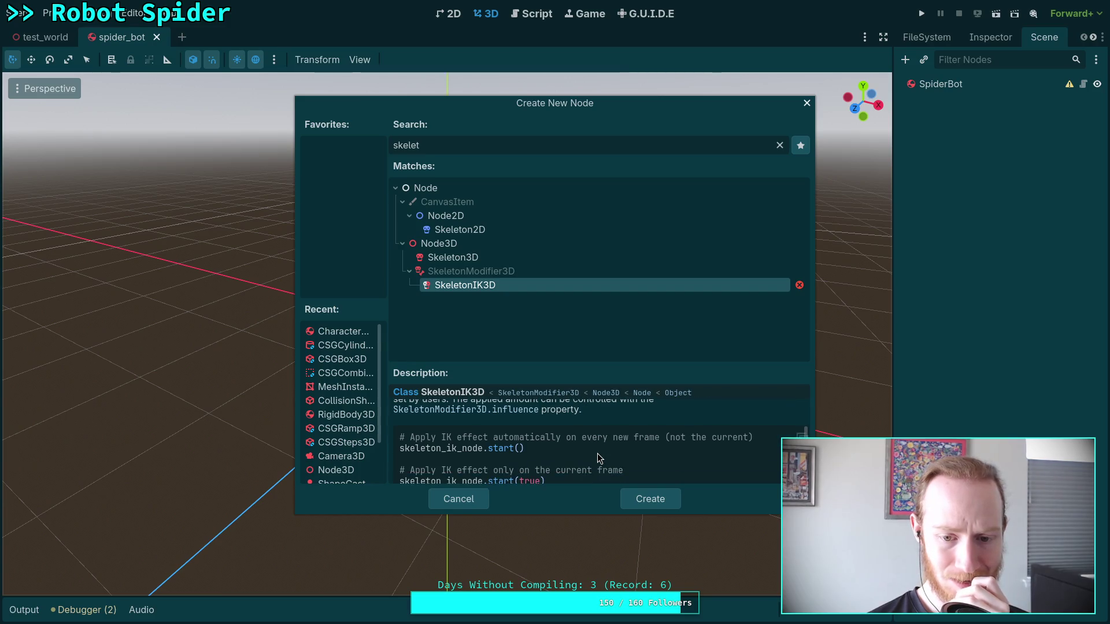
scroll(598, 453, down, 1)
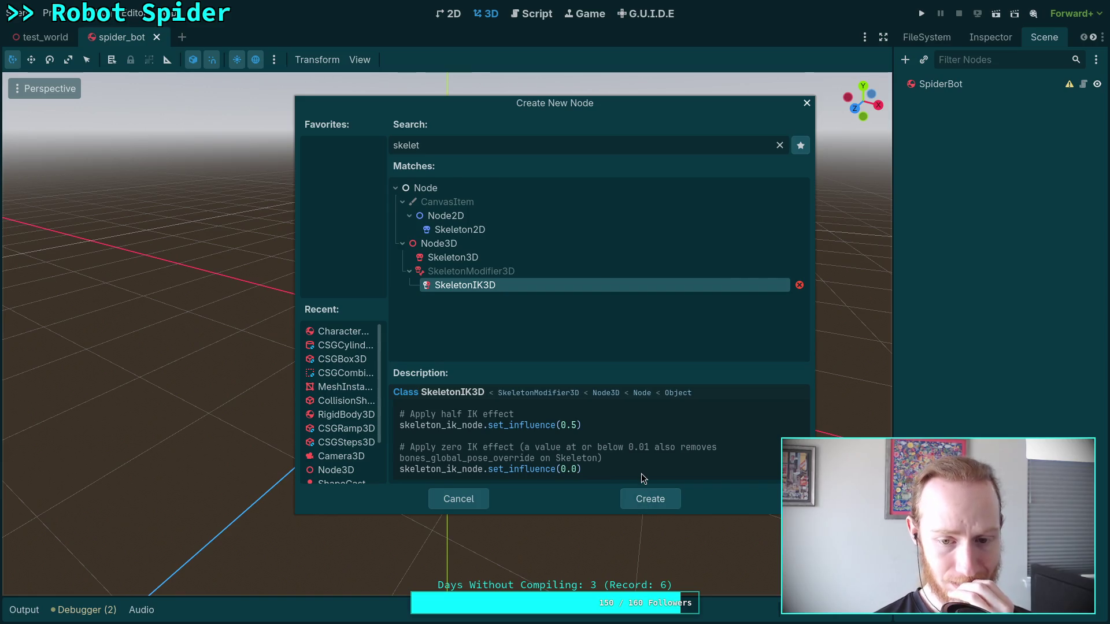
scroll(640, 472, up, 5)
scroll(640, 472, up, 3)
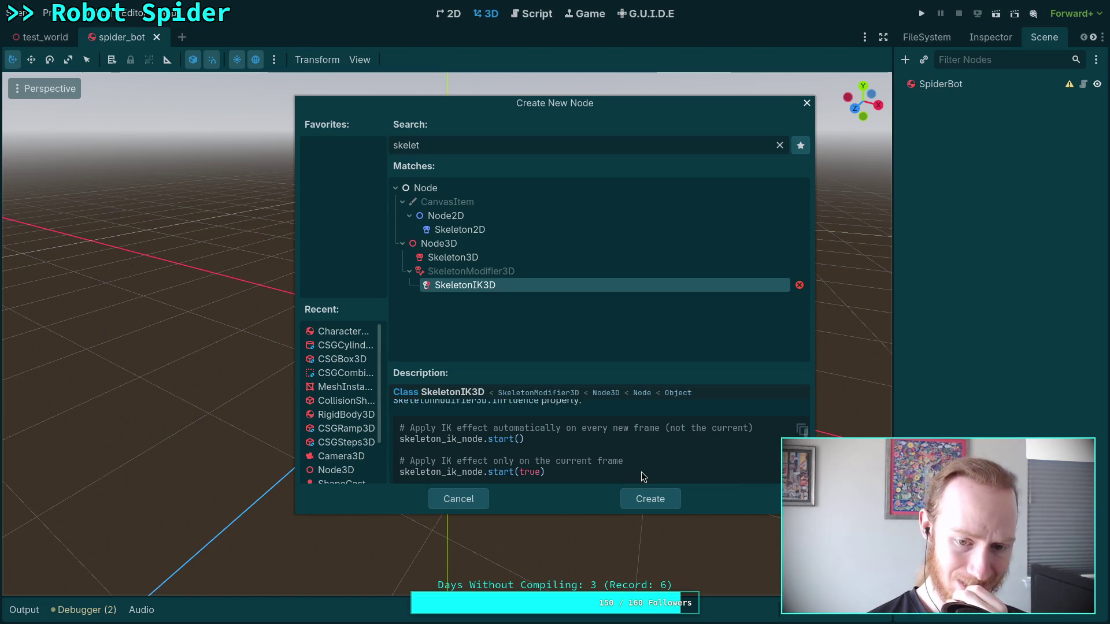
scroll(641, 472, up, 2)
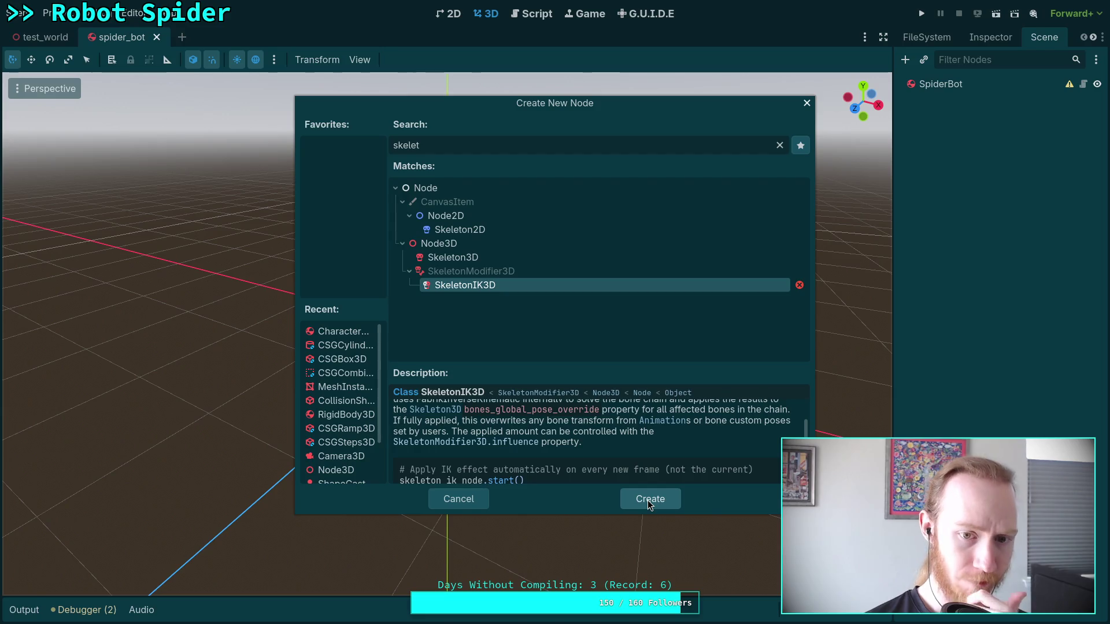
Step: Clear the 'skelet' search and expand Node3D > SkeletonModifier3D in the node chooser
click(491, 271)
scroll(564, 432, up, 1)
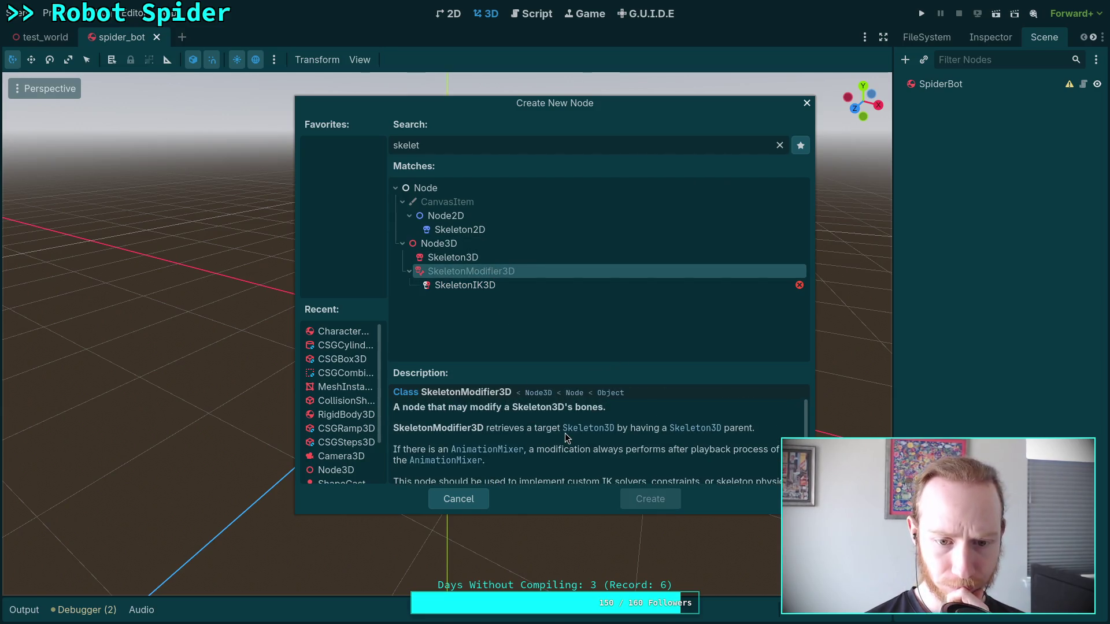
drag(466, 144, 386, 158)
key(BackSpace)
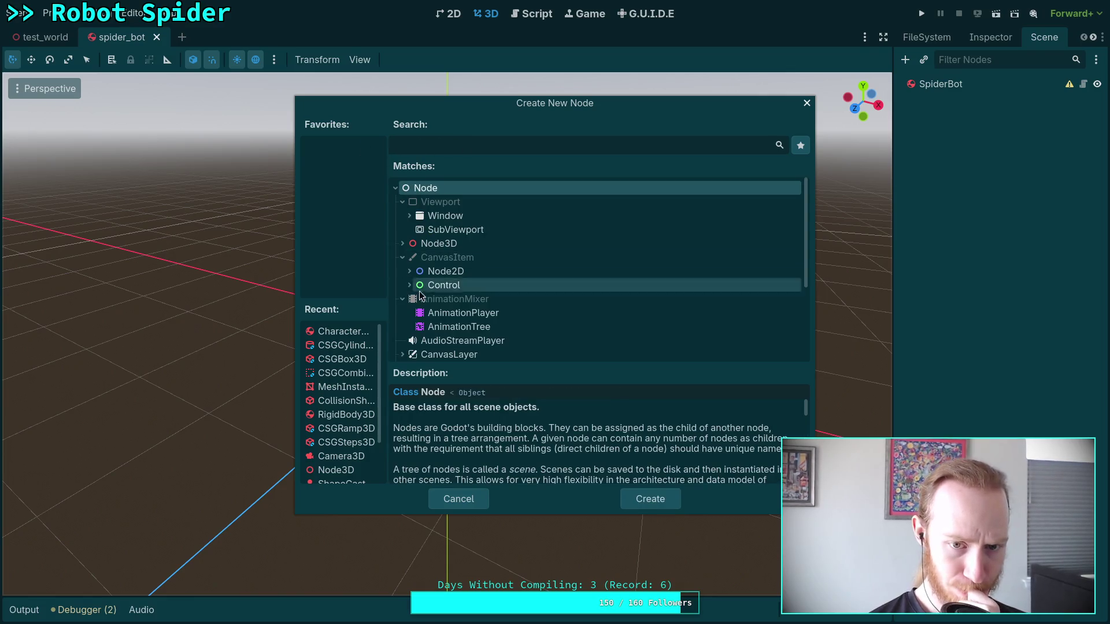
click(404, 243)
click(409, 258)
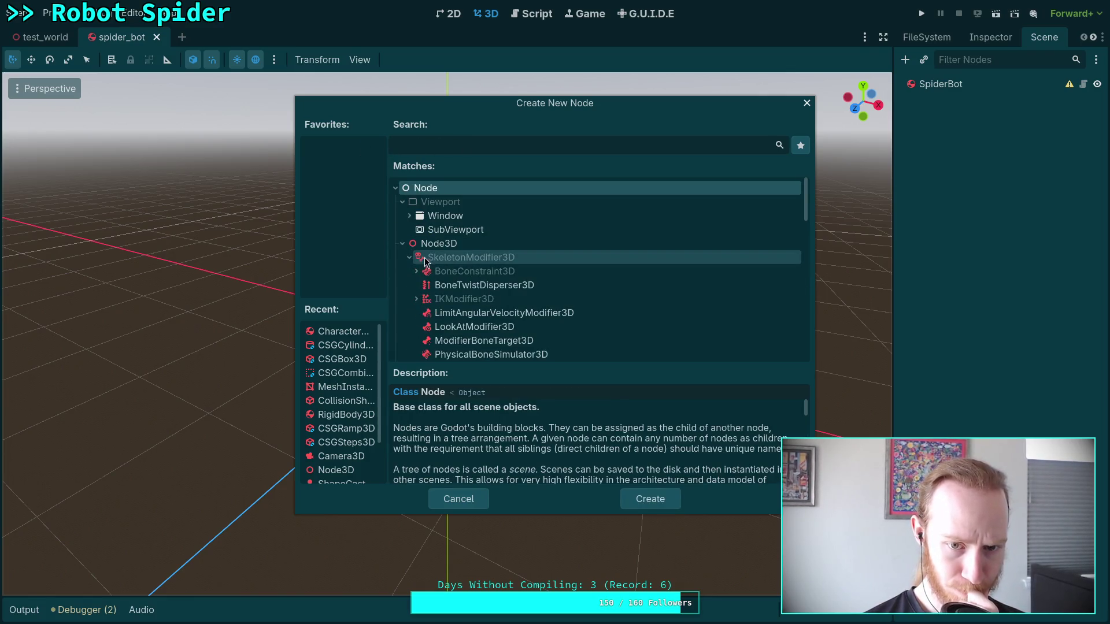
Step: Expand IKModifier3D and ChainIK3D, review TwoBoneIK3D and SplineIK3D, and enlarge the chooser
scroll(466, 269, down, 2)
click(416, 255)
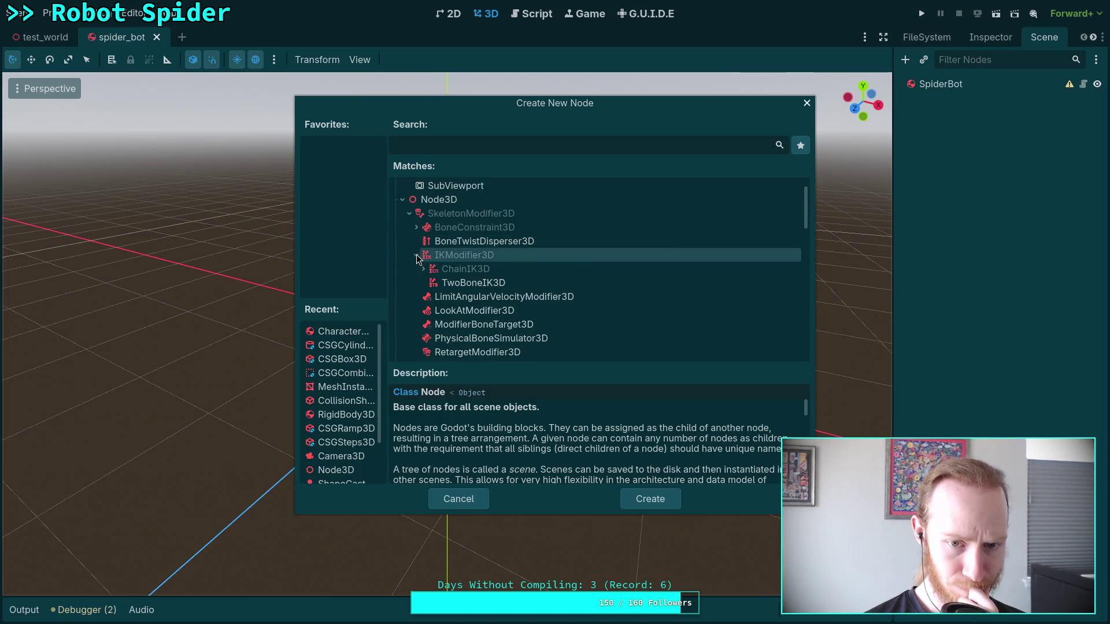
click(469, 288)
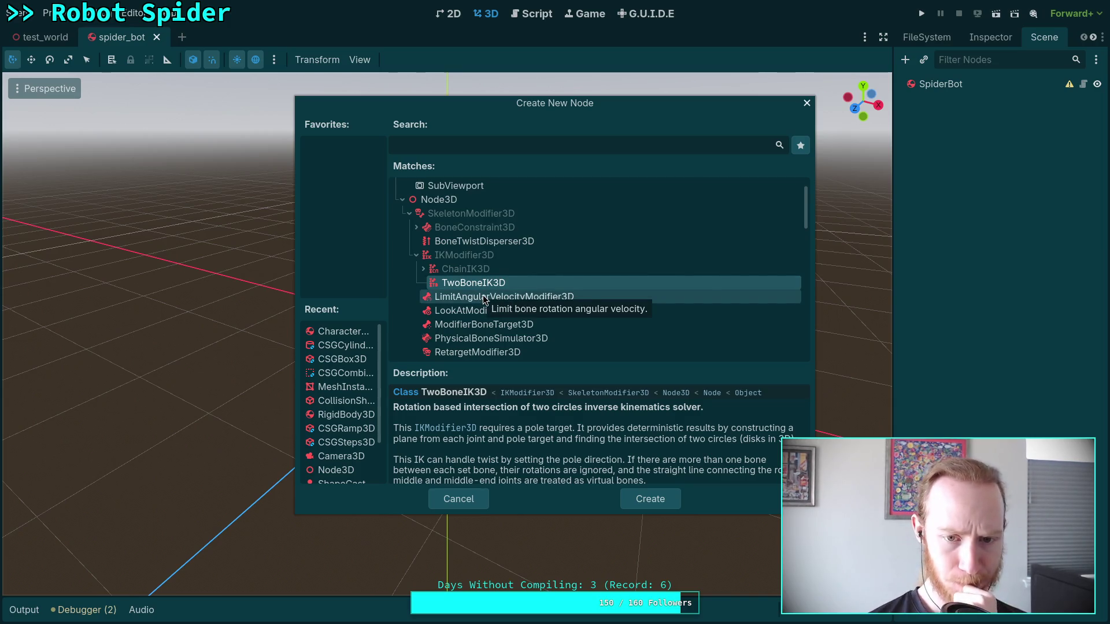
click(423, 269)
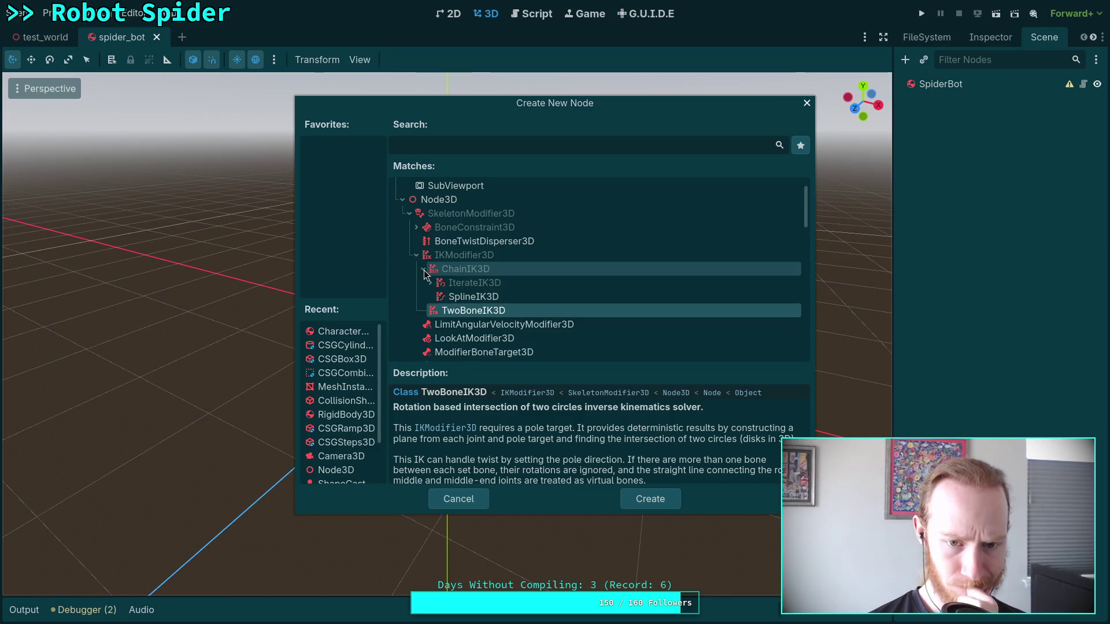
click(470, 296)
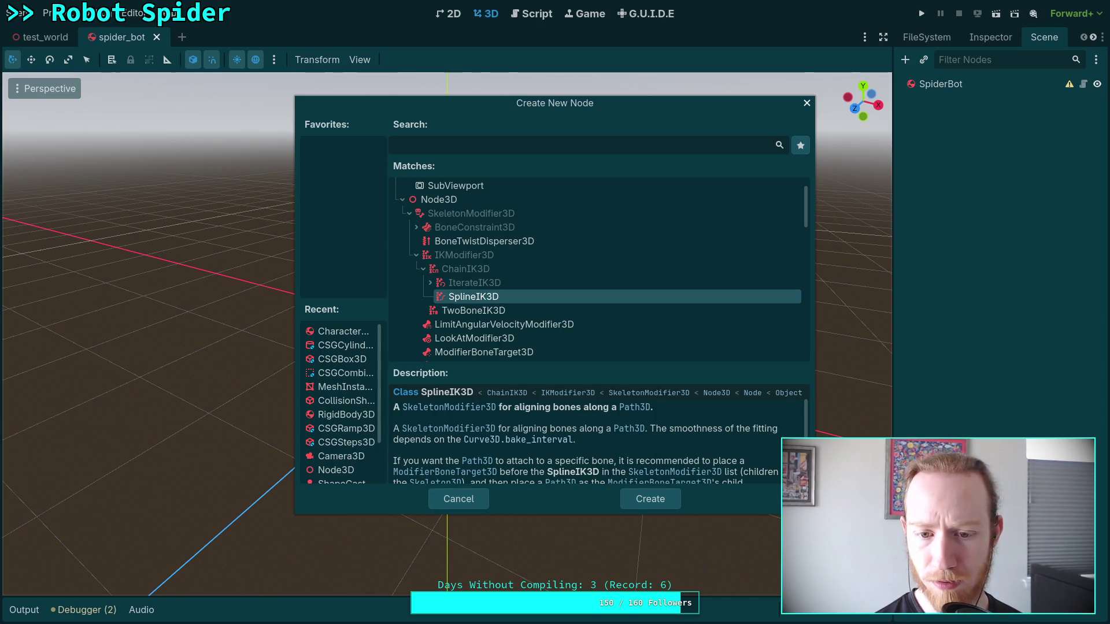
drag(555, 515, 555, 588)
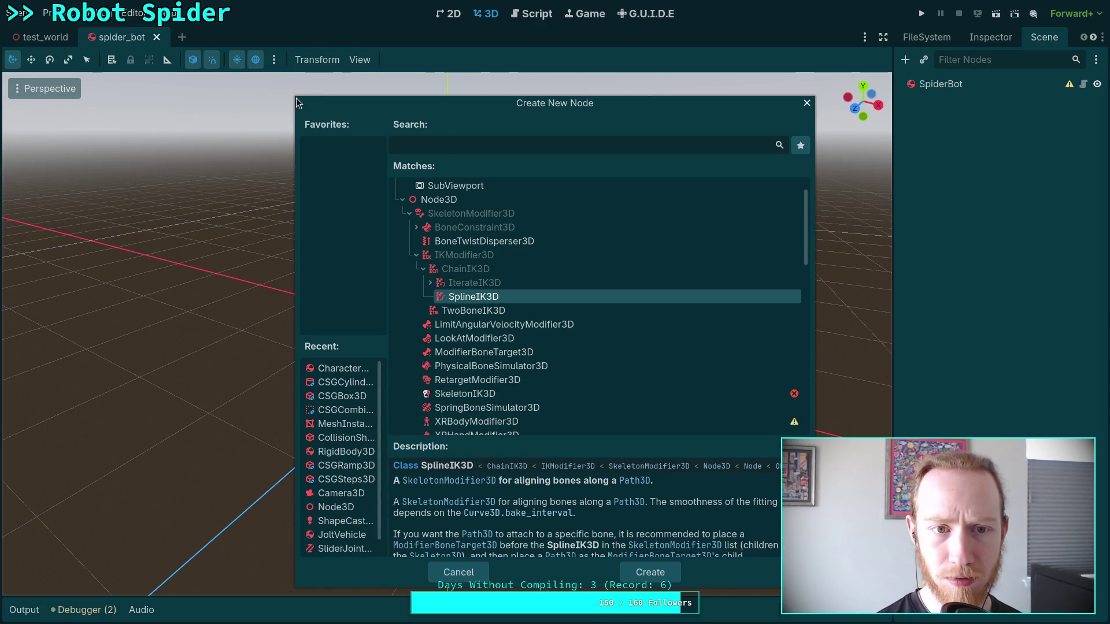
drag(296, 103, 296, 50)
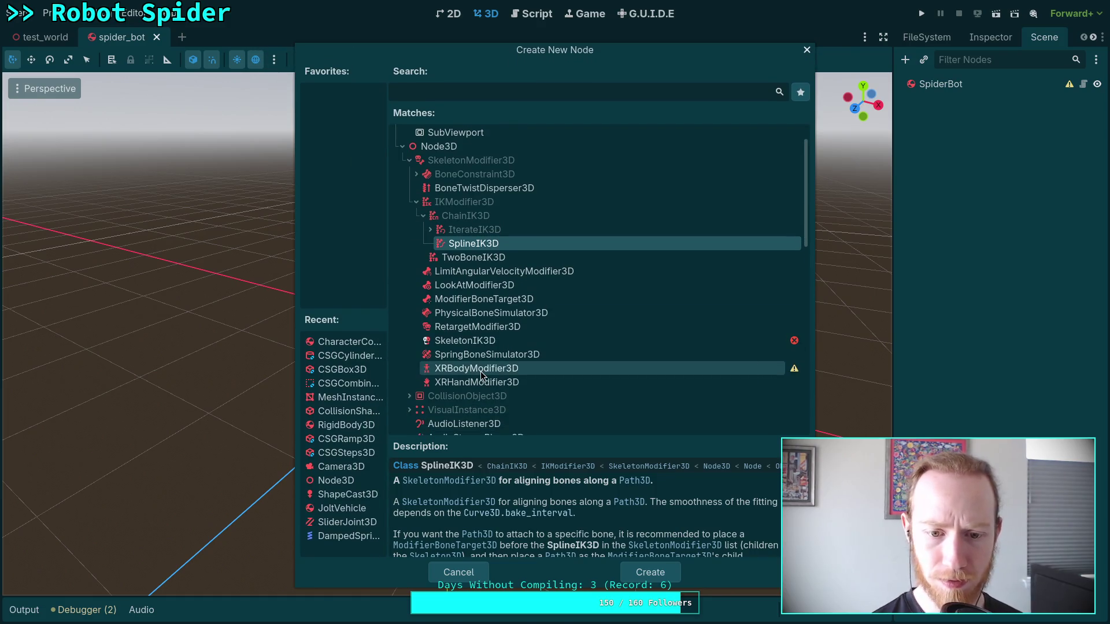
Step: Expand IterateIK3D, compare FABRIK3D and CCDIK3D, then create a JacobianIK3D under SpiderBot
mouse_move(458, 345)
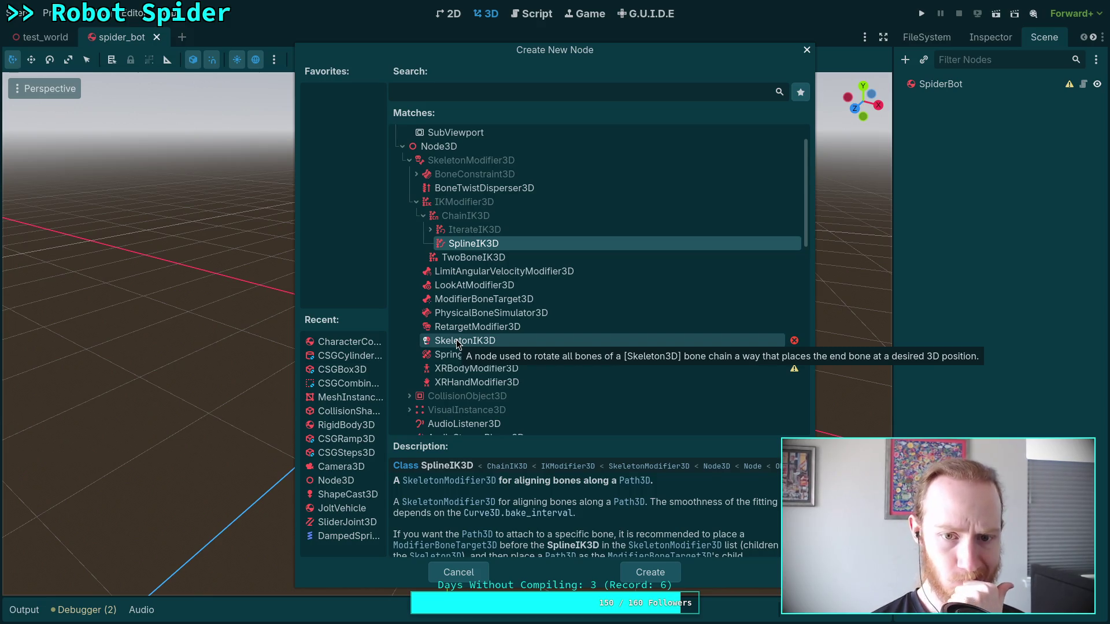
click(430, 229)
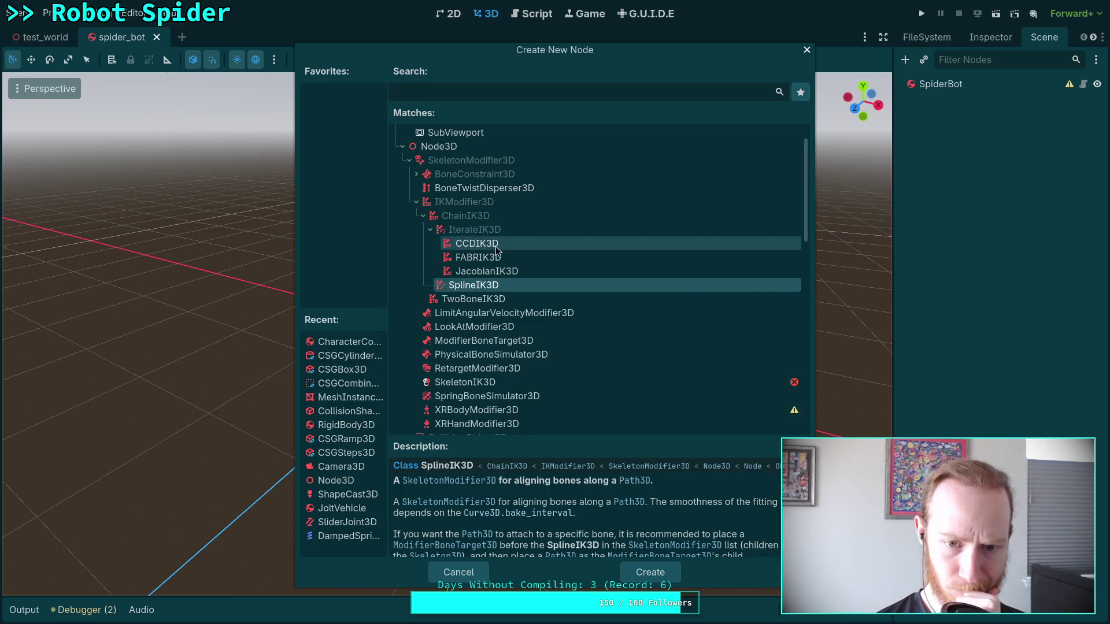
click(485, 262)
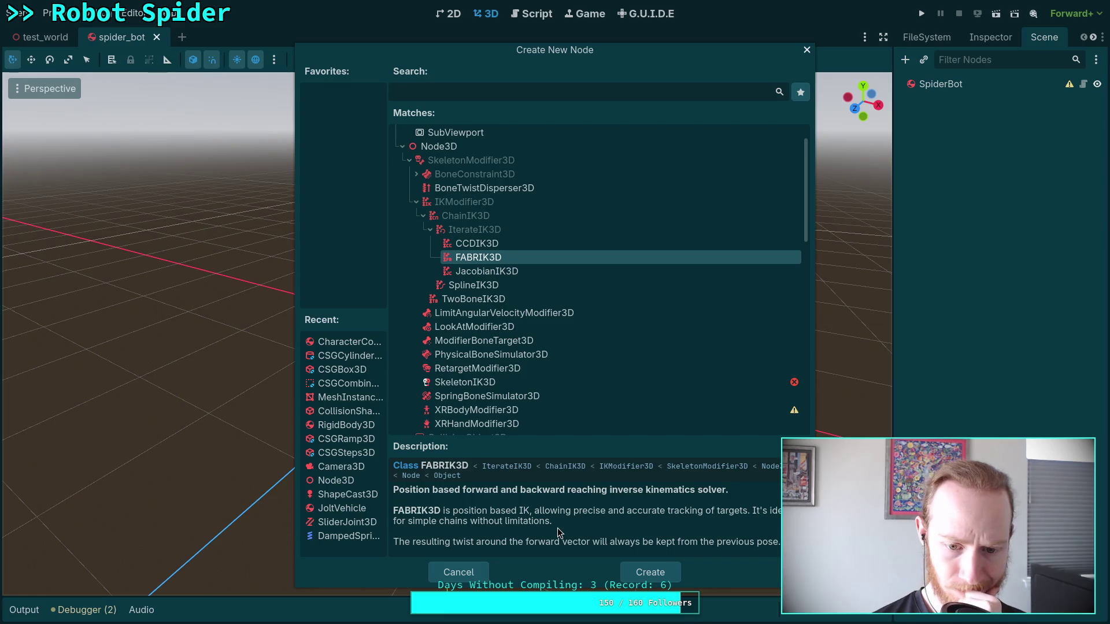
scroll(557, 529, down, 1)
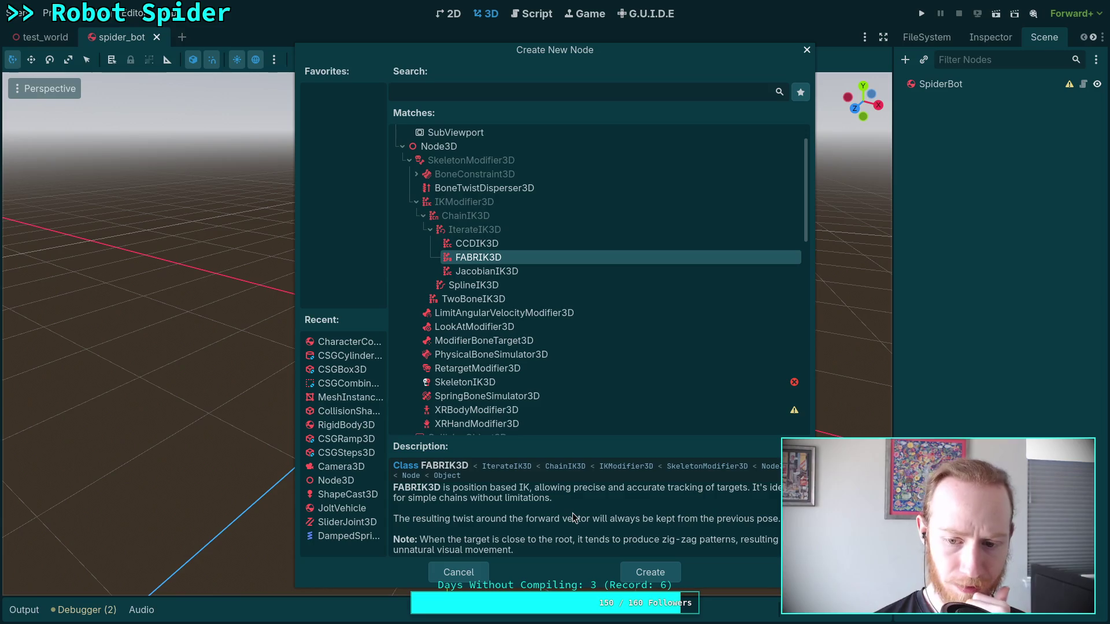
click(476, 247)
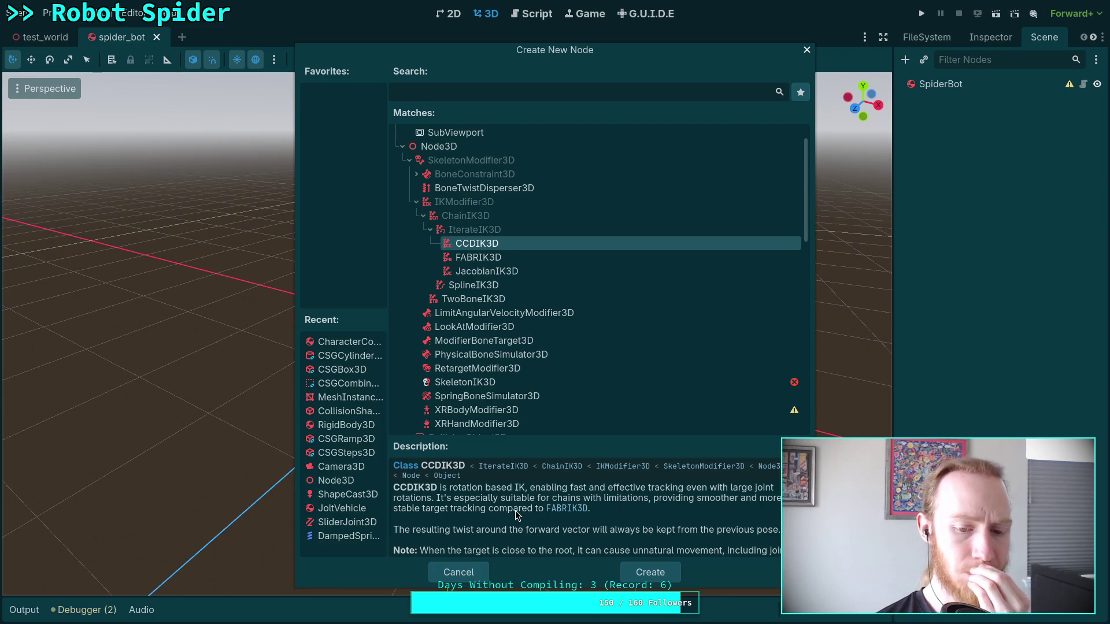
scroll(517, 515, down, 1)
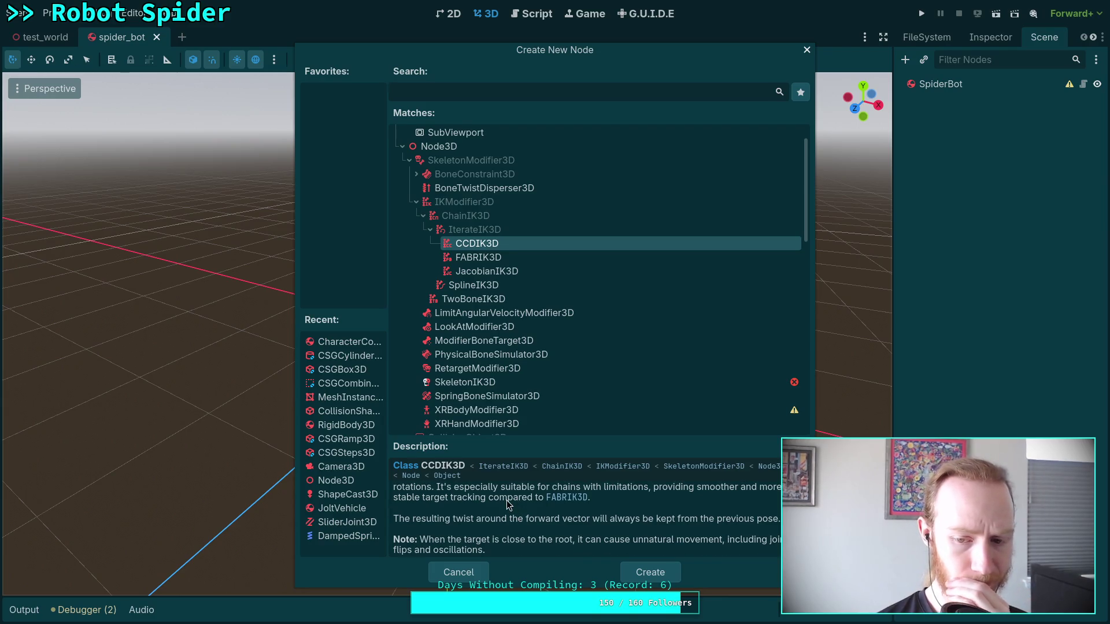
click(471, 271)
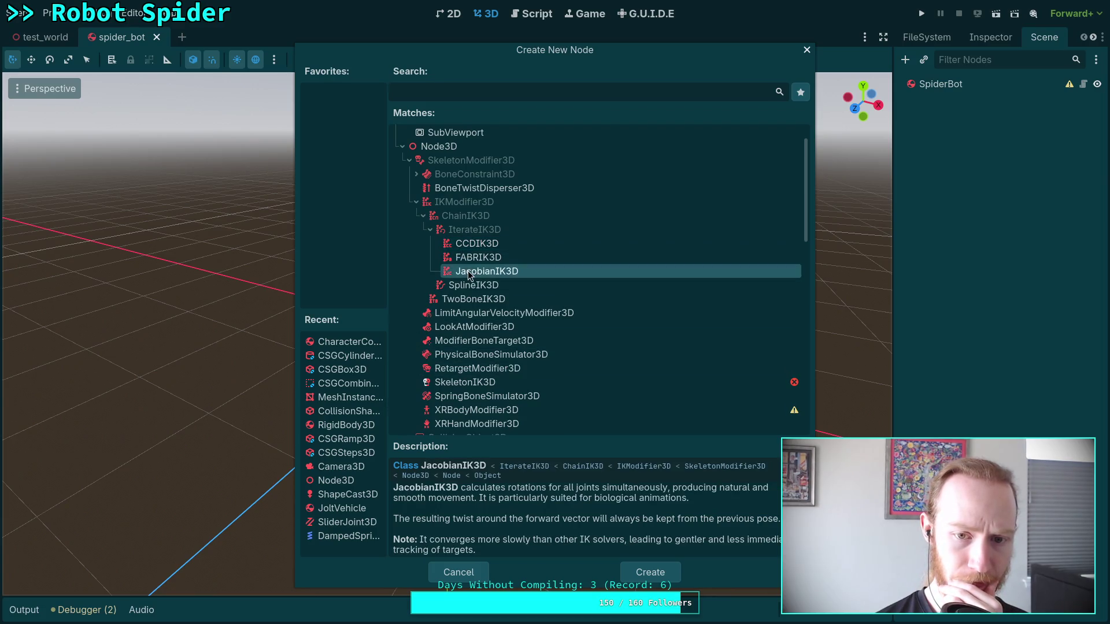
scroll(489, 523, up, 1)
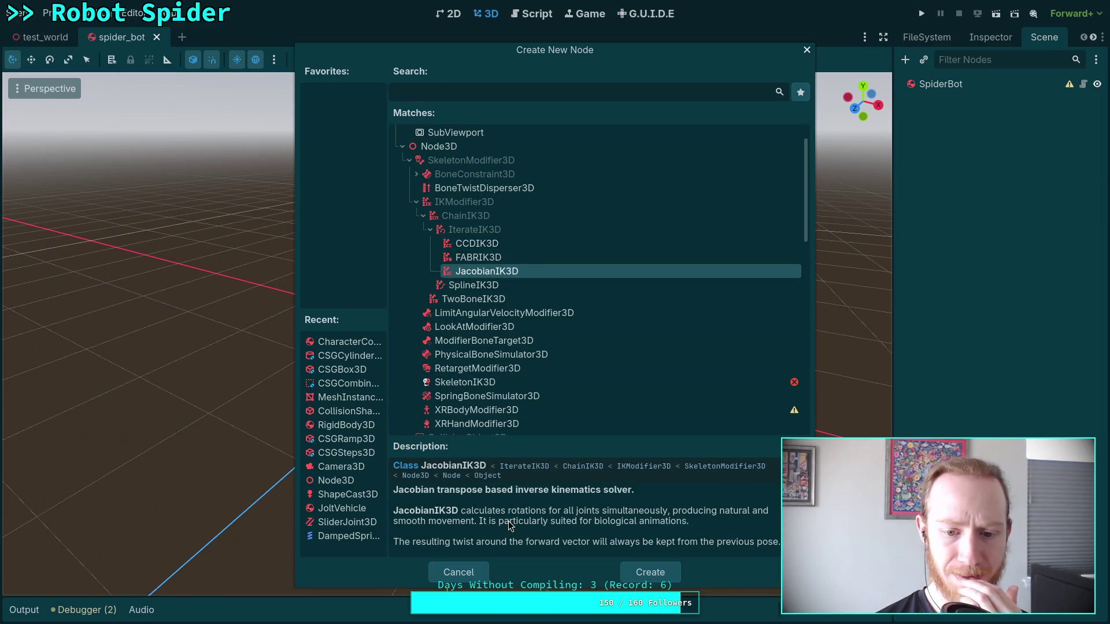
scroll(503, 524, down, 1)
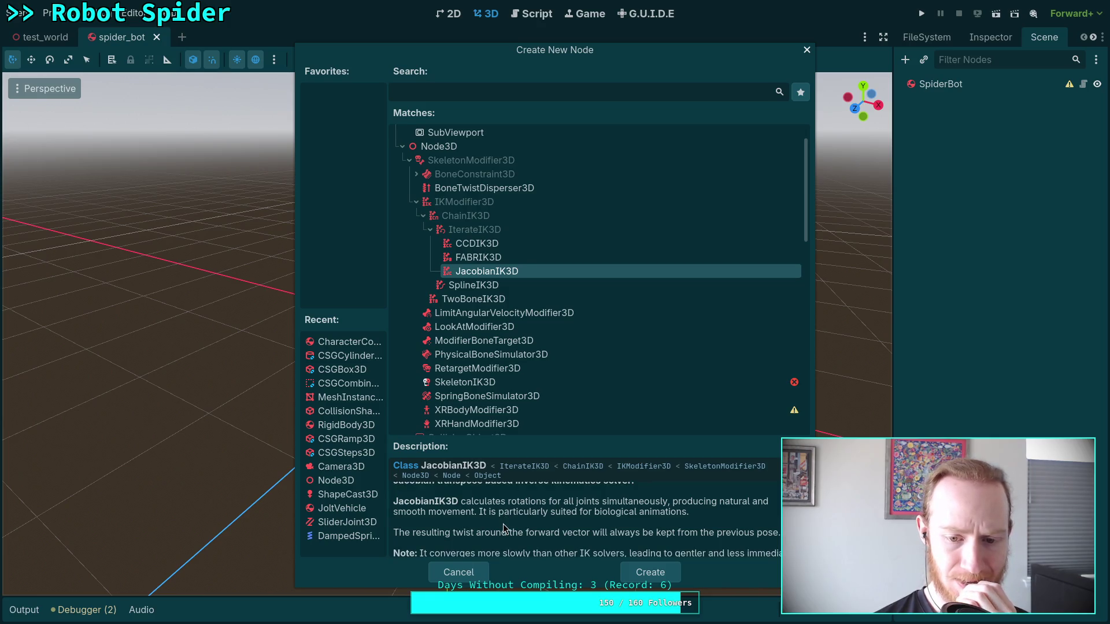
scroll(503, 523, down, 2)
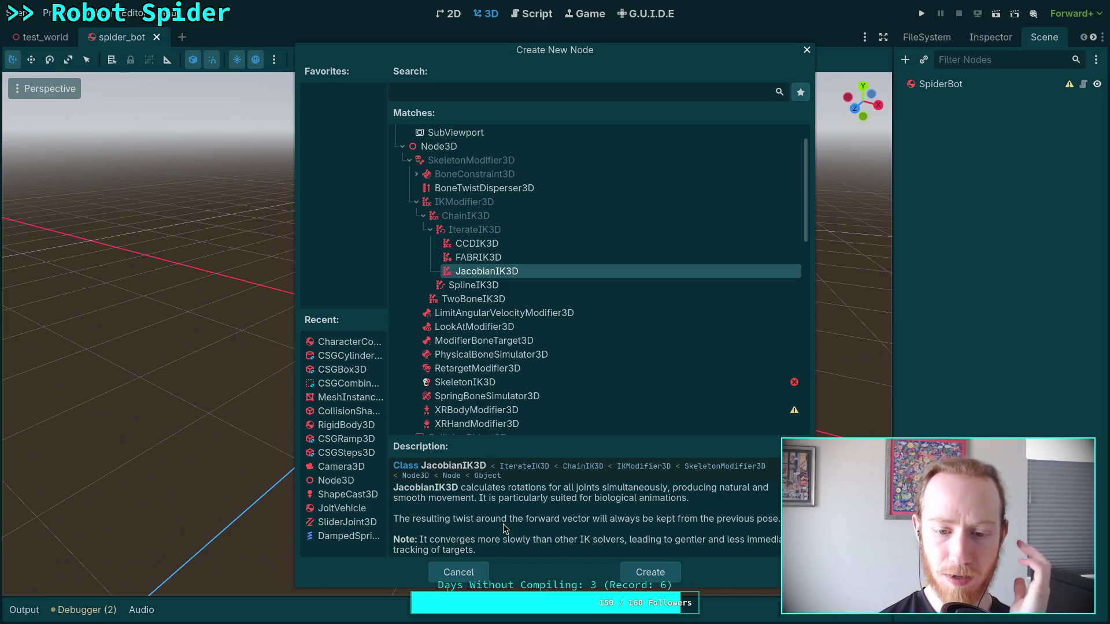
click(648, 574)
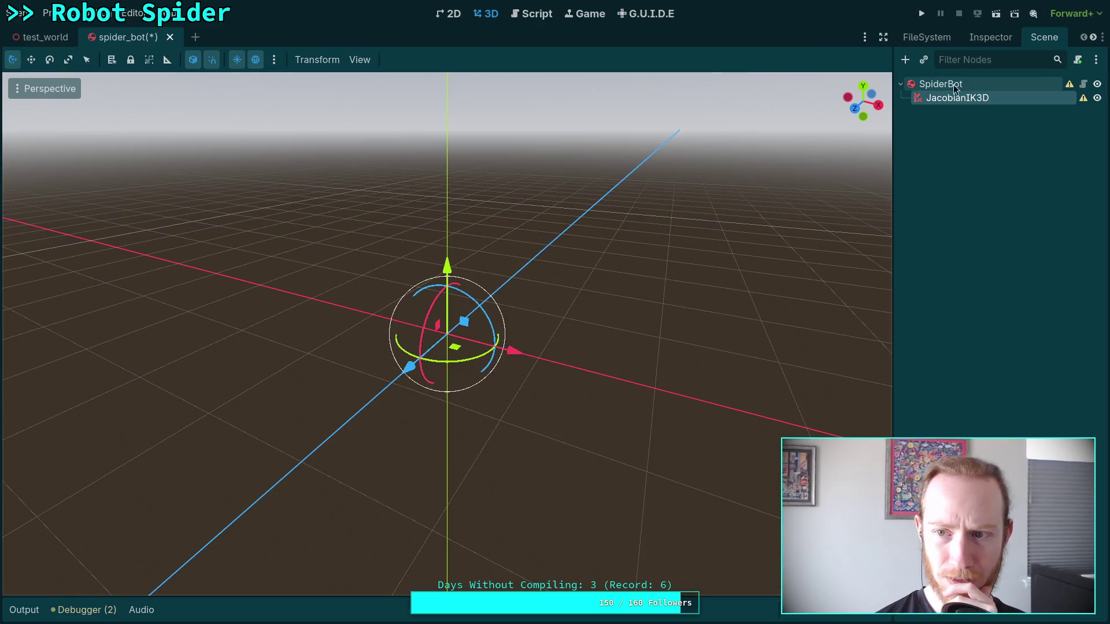
Step: Add one element to JacobianIK3D's Settings array and widen the Inspector dock
click(966, 37)
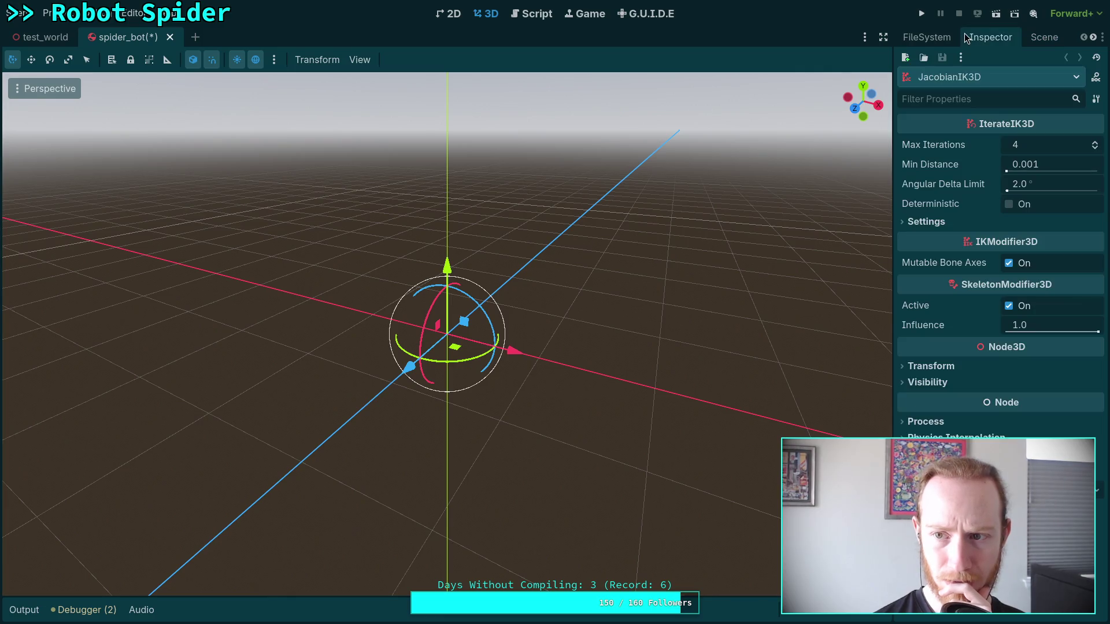
click(925, 222)
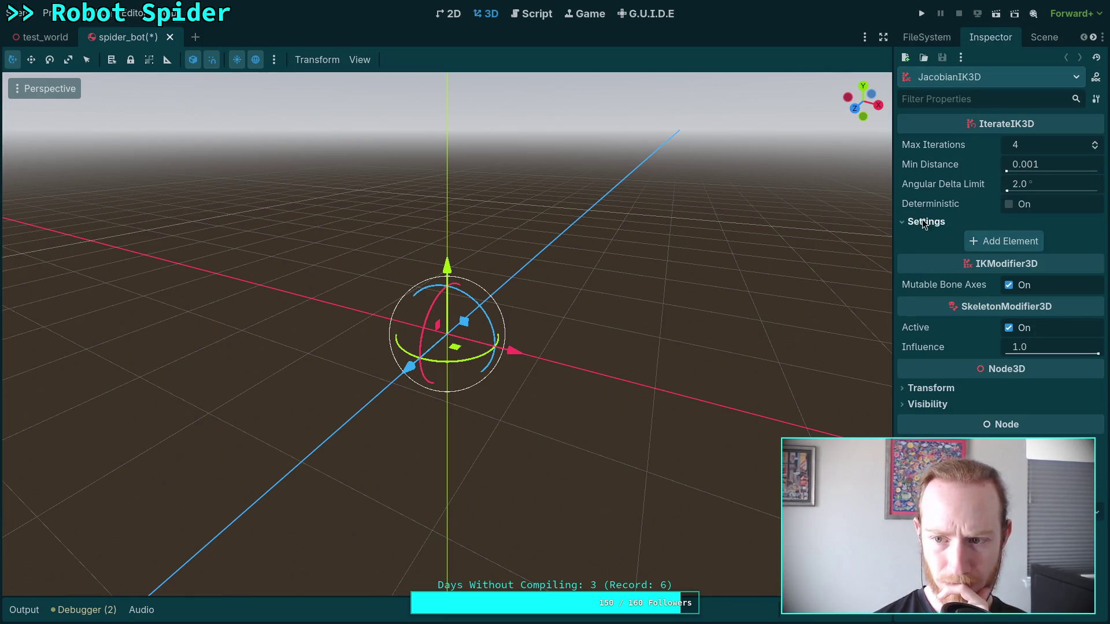
click(990, 241)
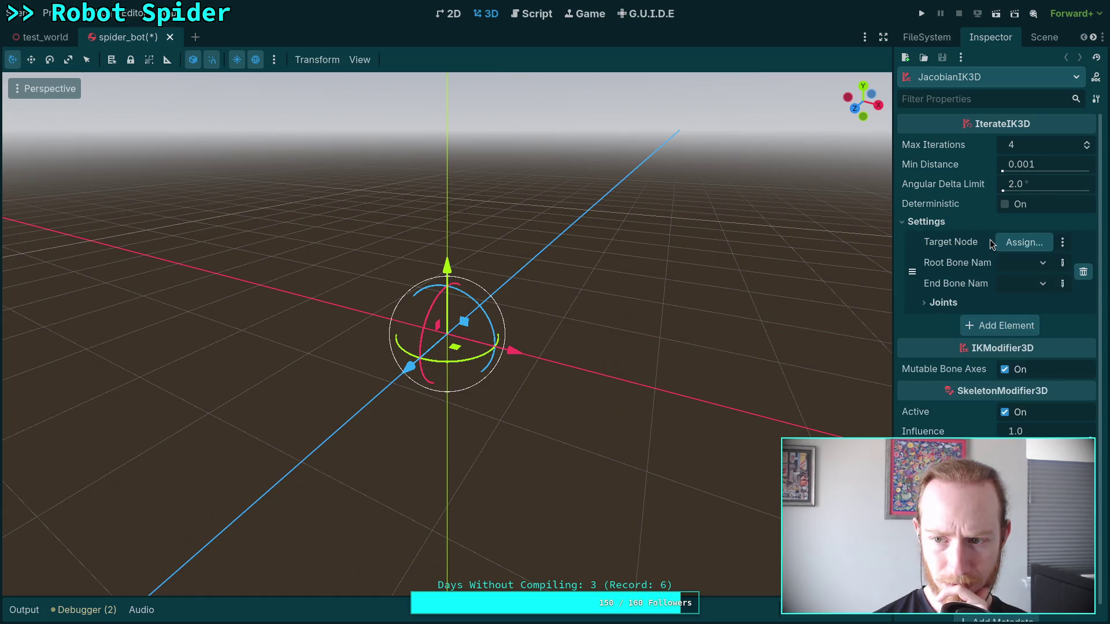
drag(895, 283, 808, 289)
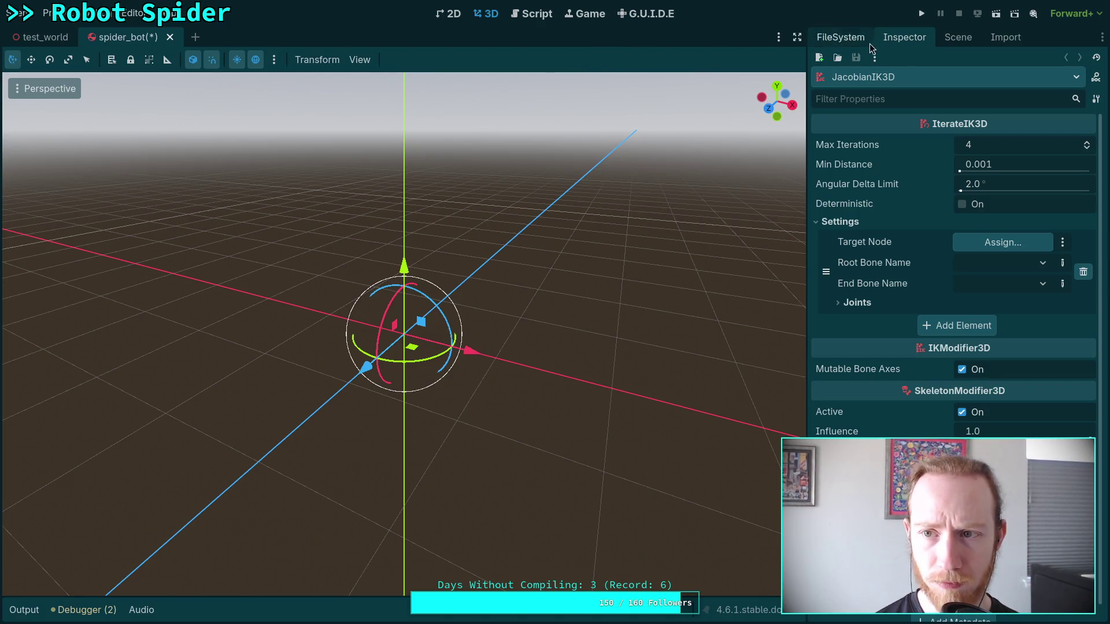
click(958, 37)
Step: Add a SkeletonIK3D node to the scene and view its properties
click(819, 60)
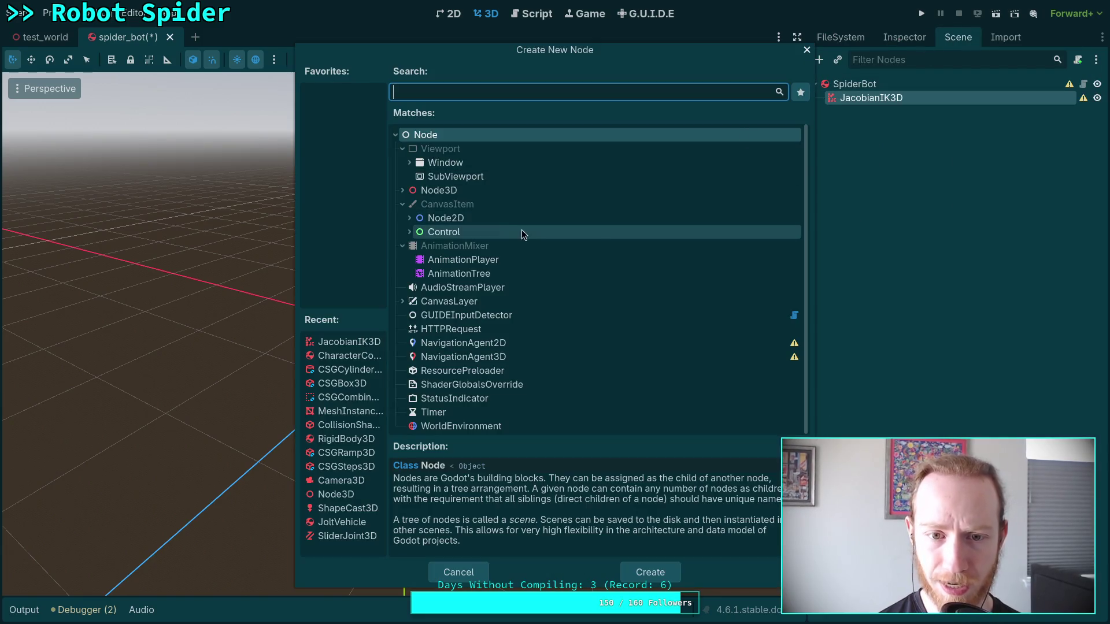
click(402, 191)
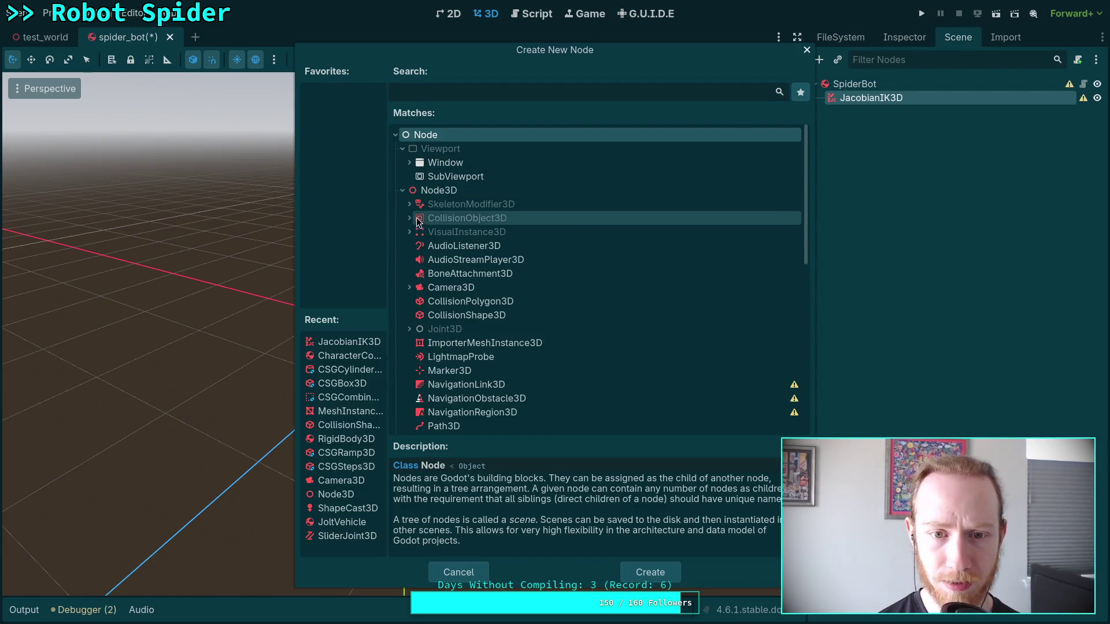
click(410, 207)
click(450, 330)
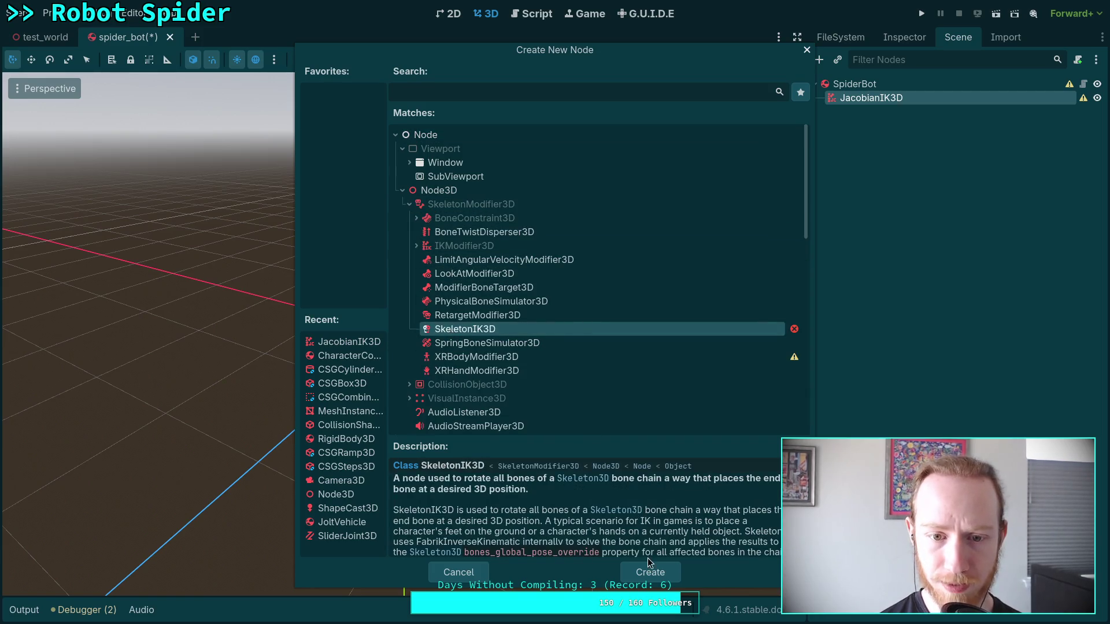
click(651, 572)
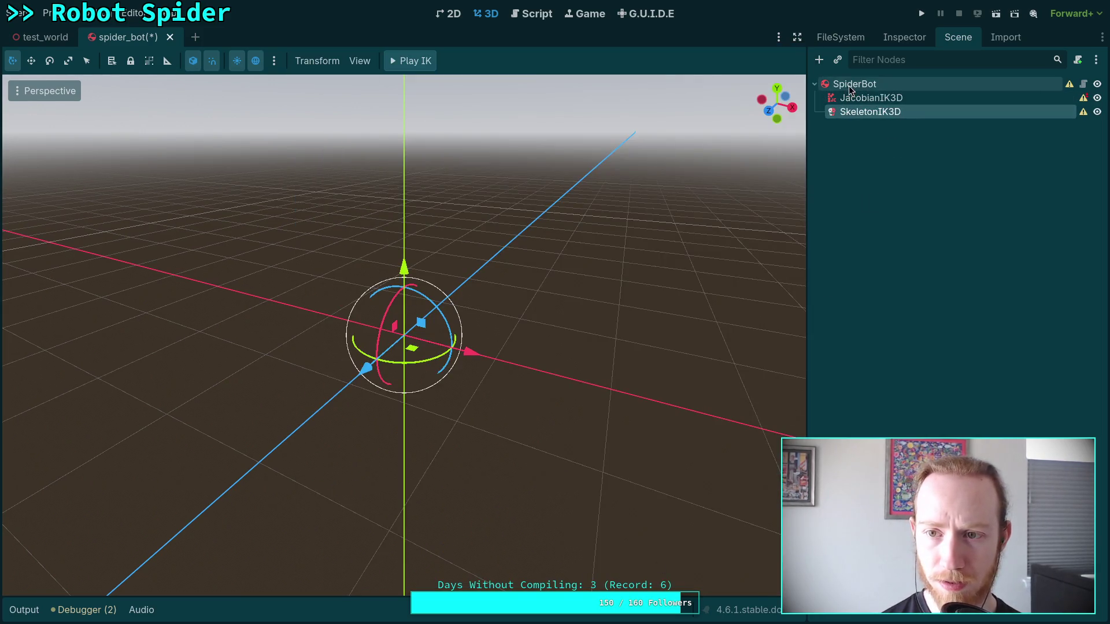
click(908, 38)
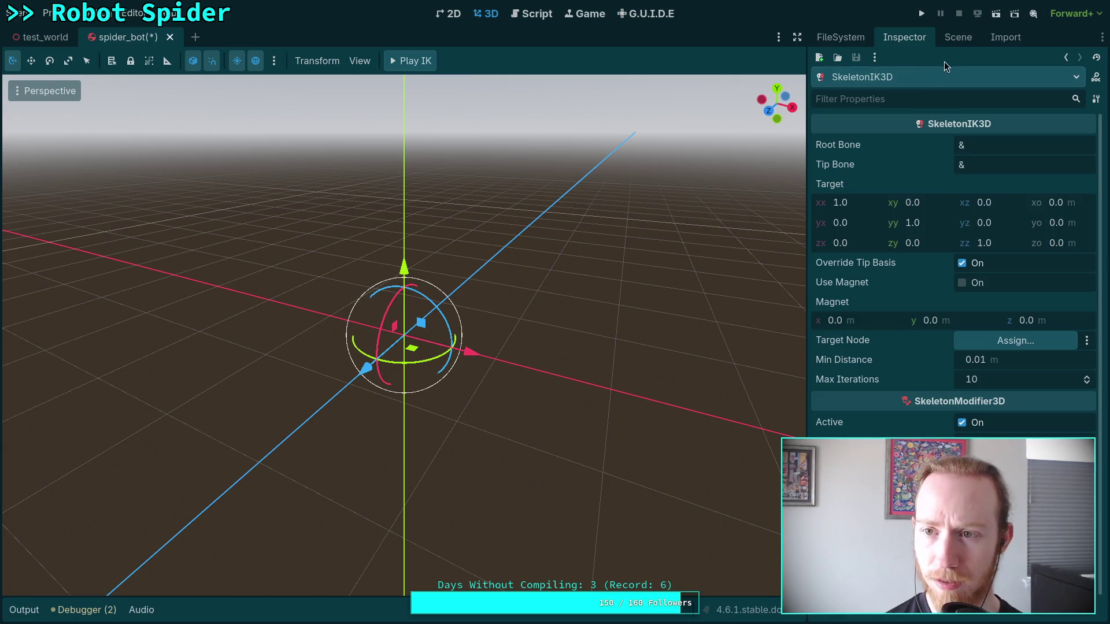
Step: Select the JacobianIK3D node again and show its properties in the Inspector
click(959, 40)
click(887, 99)
click(908, 38)
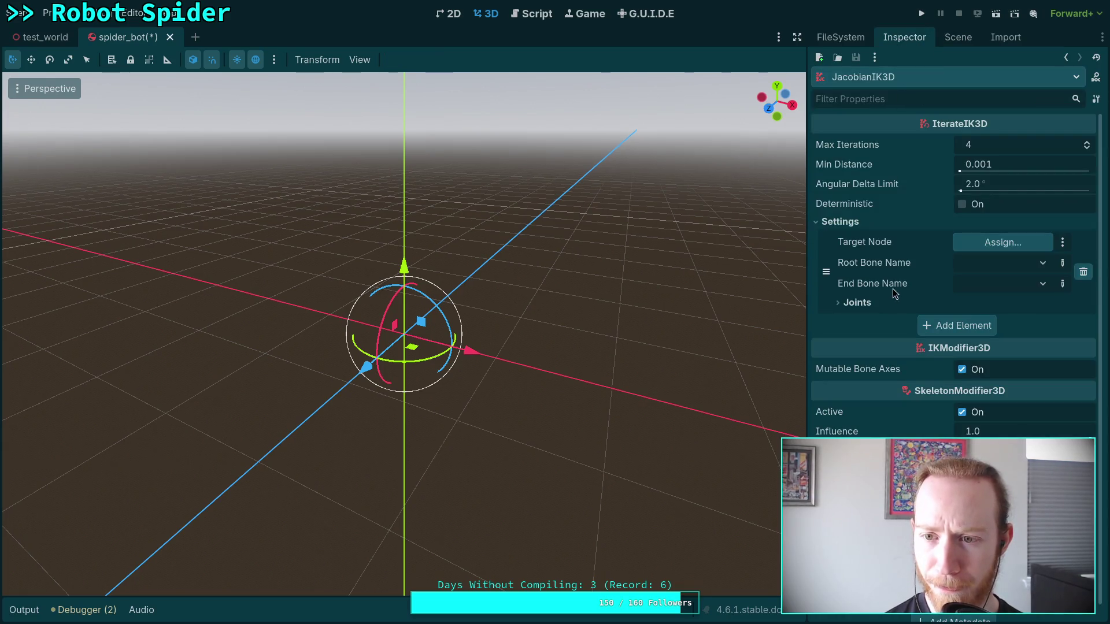
Step: Collapse the settings element's Joints list and check JacobianIK3D's sub-resources
mouse_move(851, 203)
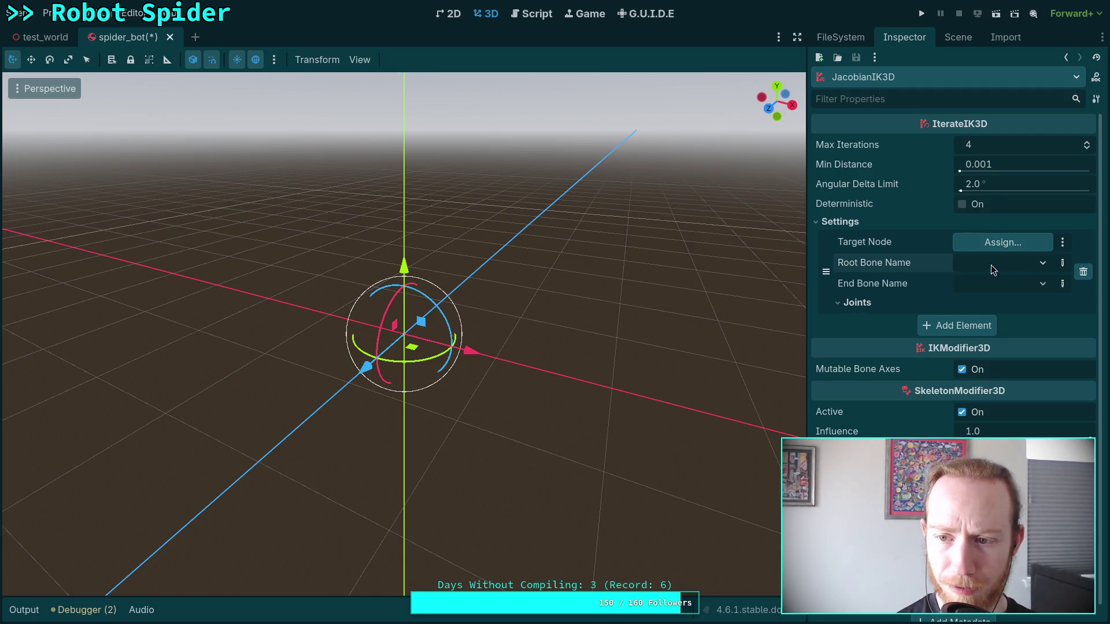
click(854, 304)
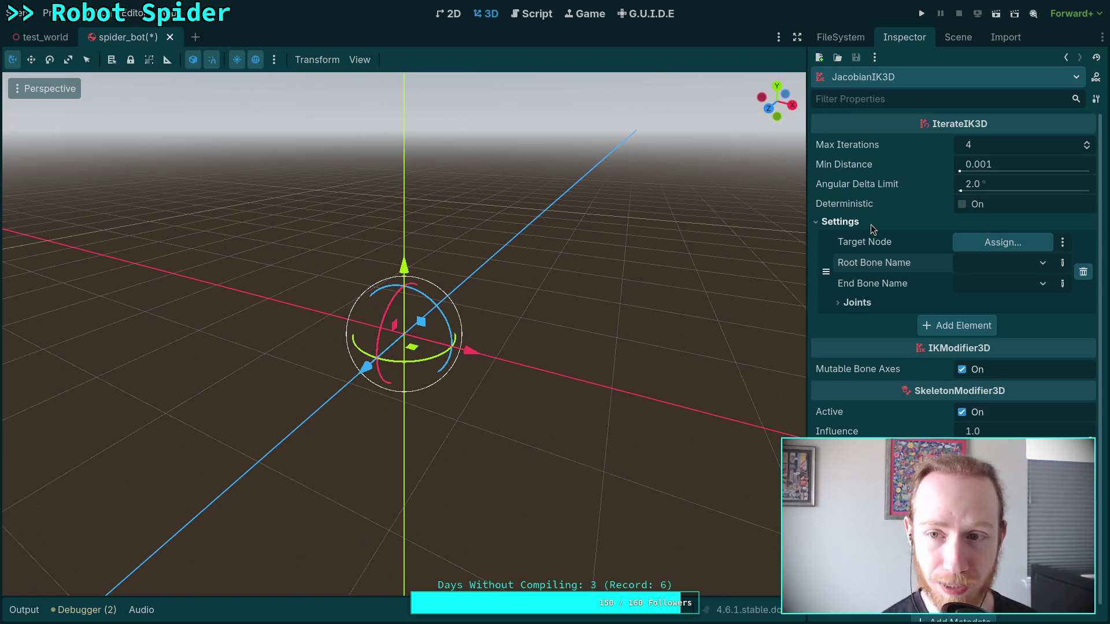
mouse_move(945, 129)
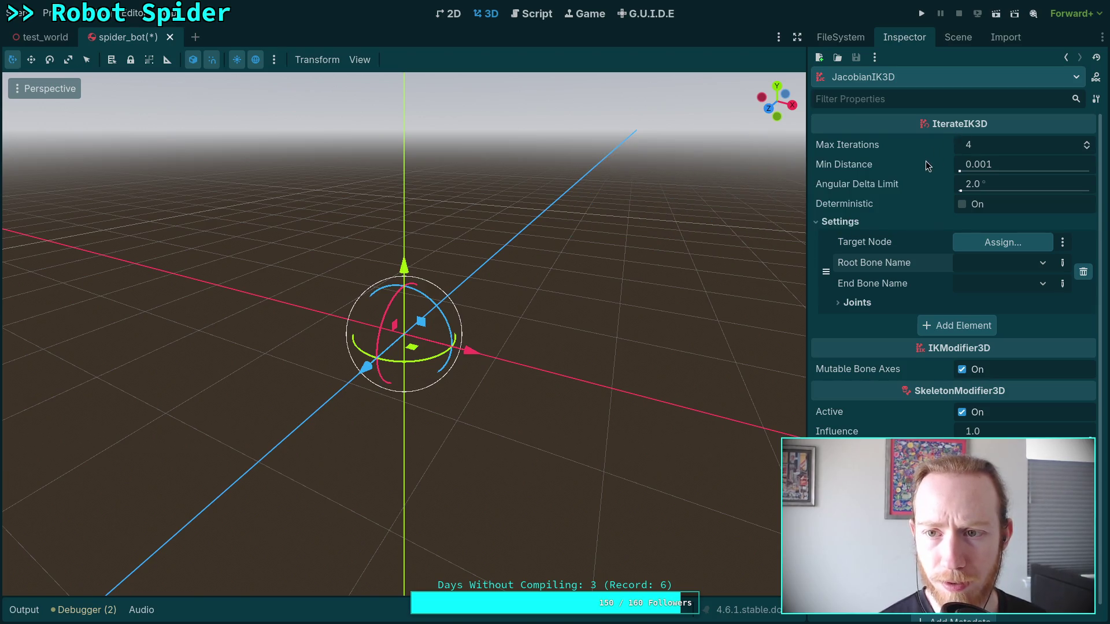
click(865, 81)
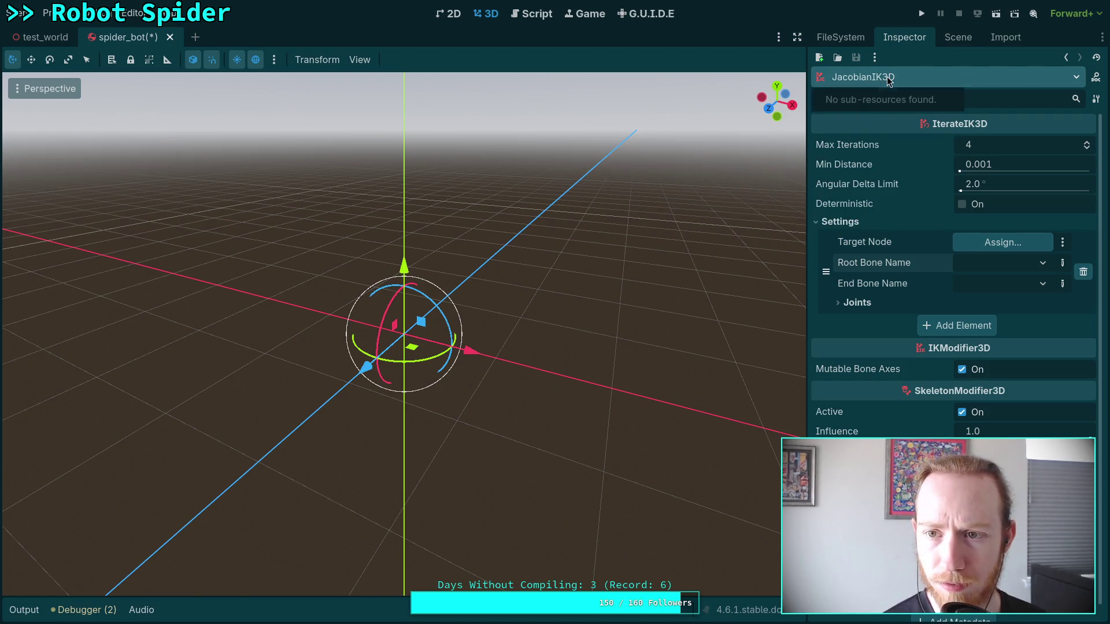
click(957, 36)
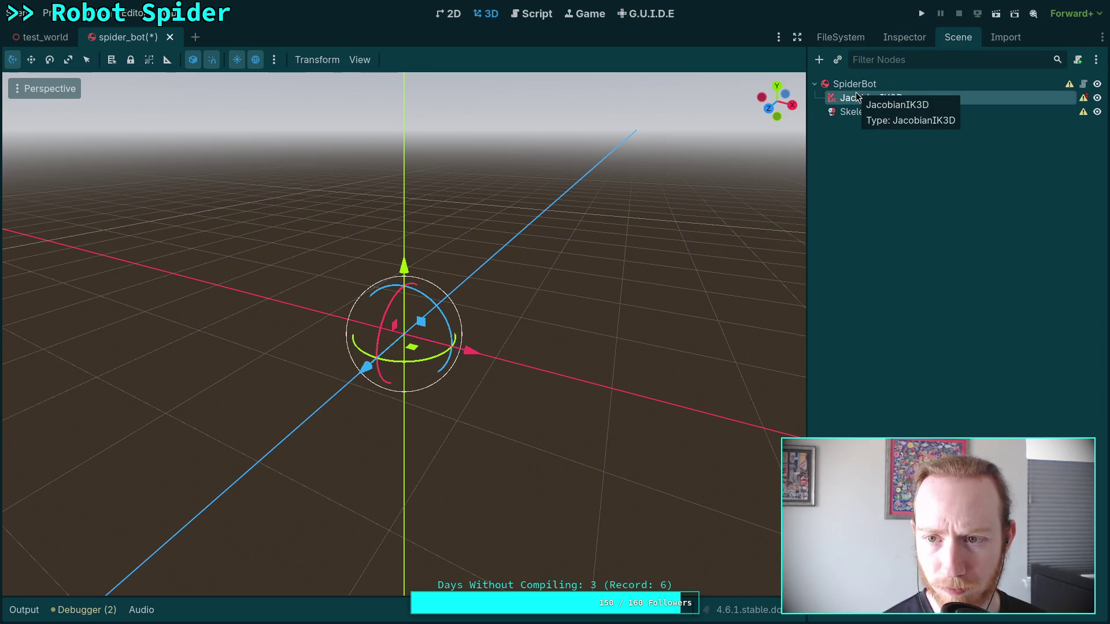
Step: Open the JacobianIK3D class documentation and check the node's configuration warning
right_click(856, 94)
click(908, 393)
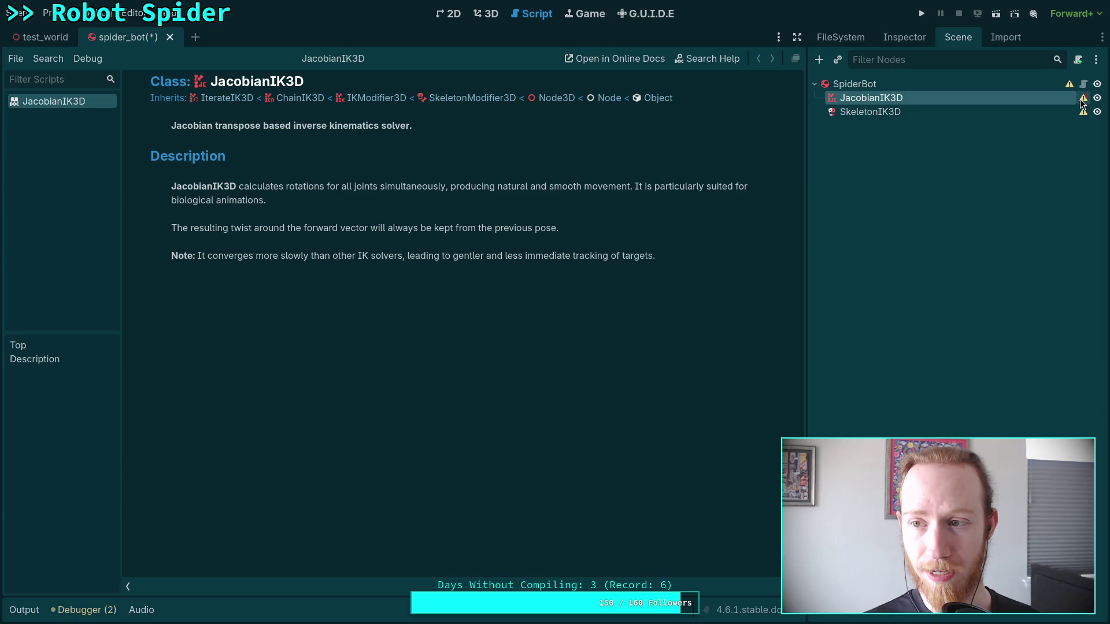
mouse_move(1082, 102)
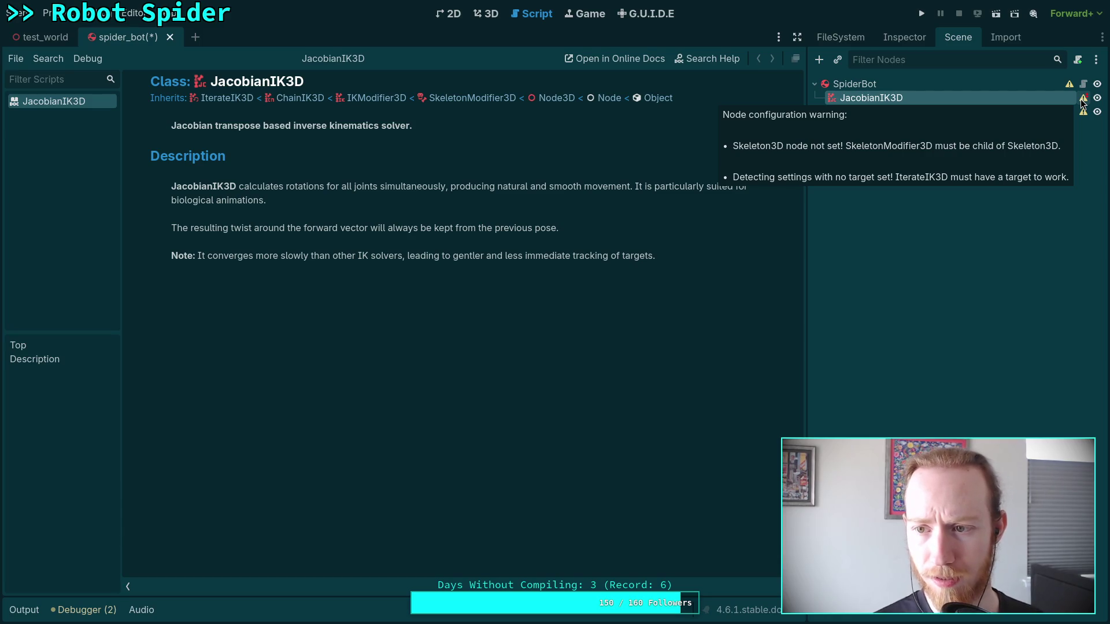
click(903, 40)
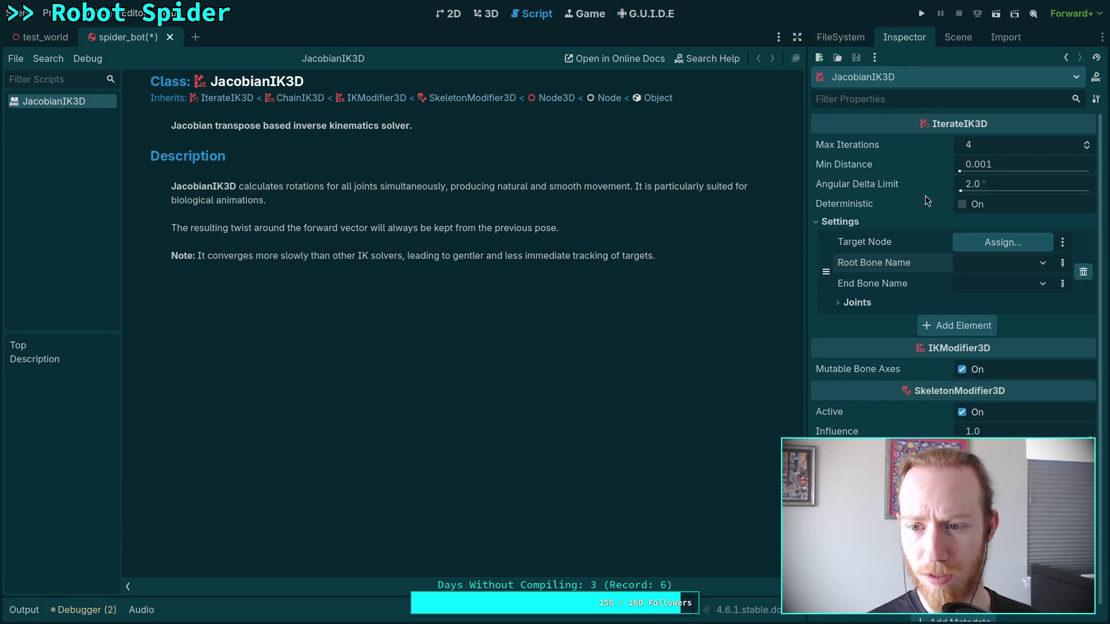
click(959, 47)
right_click(882, 85)
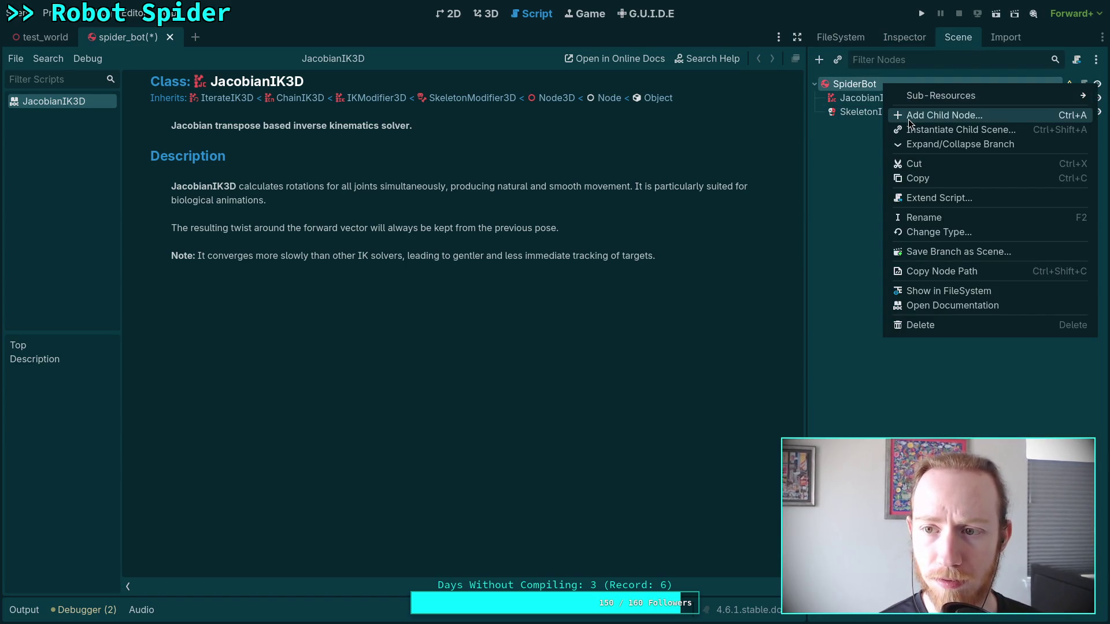
Step: Add a FABRIK3D child node under SpiderBot
click(908, 118)
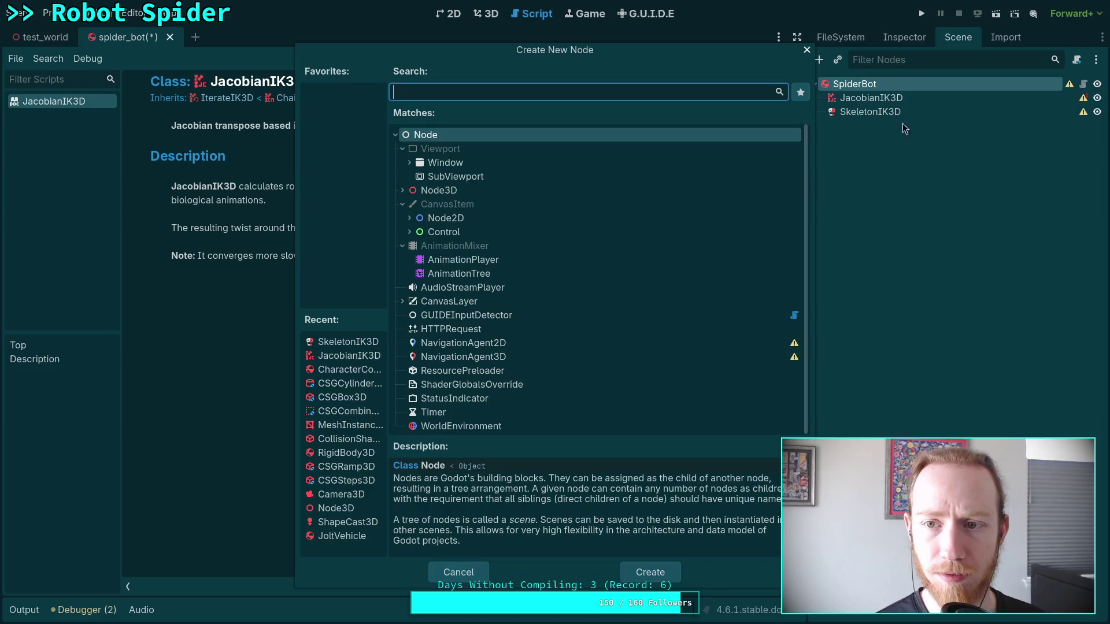
click(403, 191)
click(410, 204)
click(417, 246)
click(415, 218)
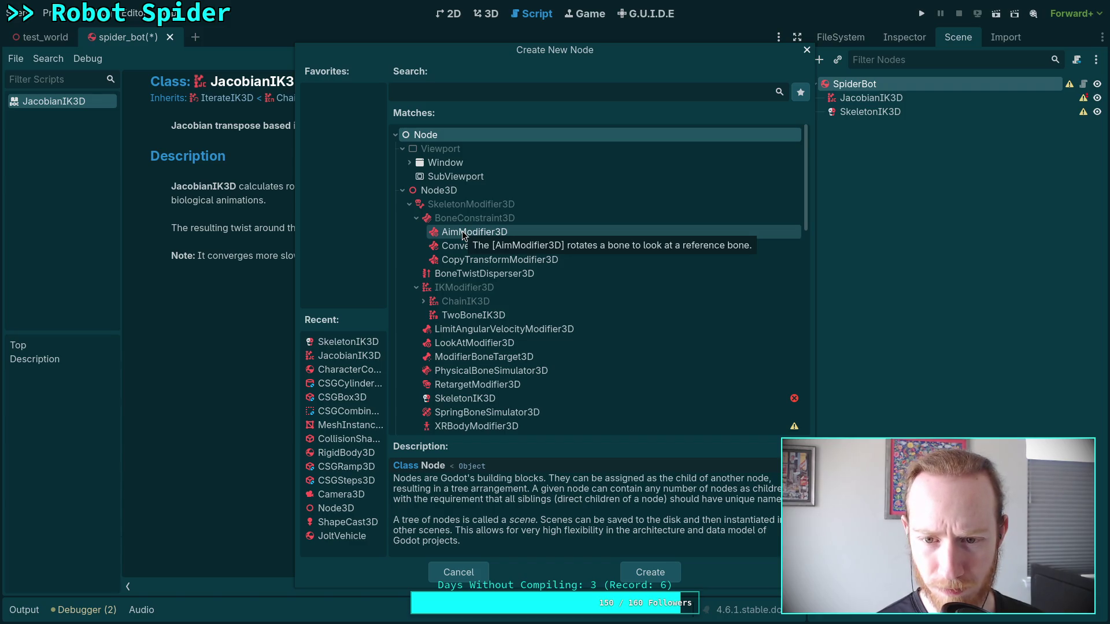
click(423, 301)
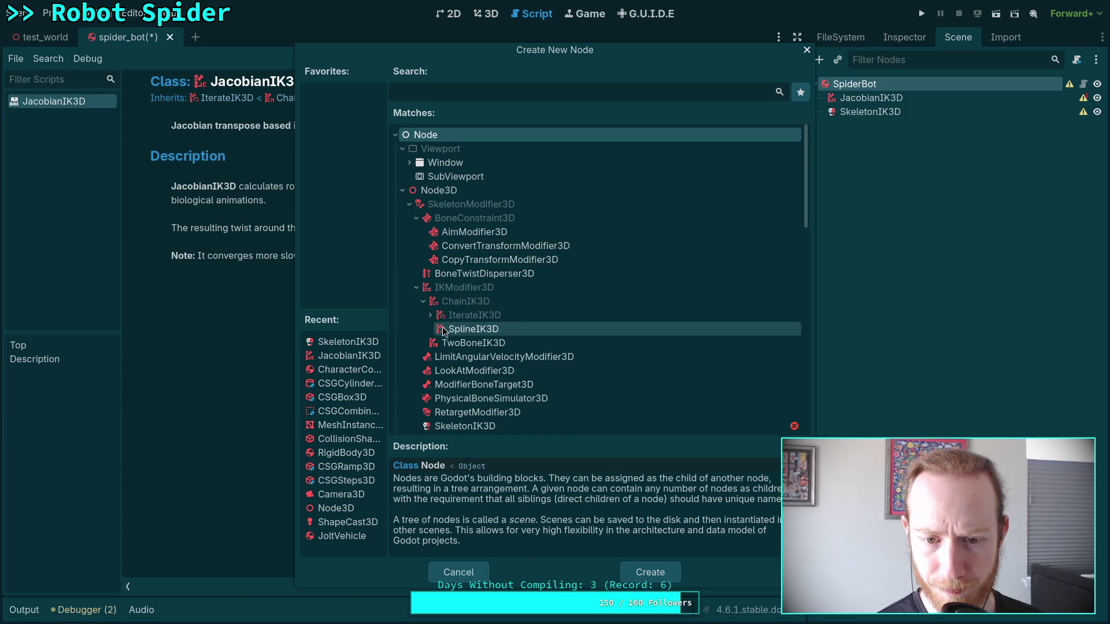
click(430, 315)
scroll(434, 315, down, 1)
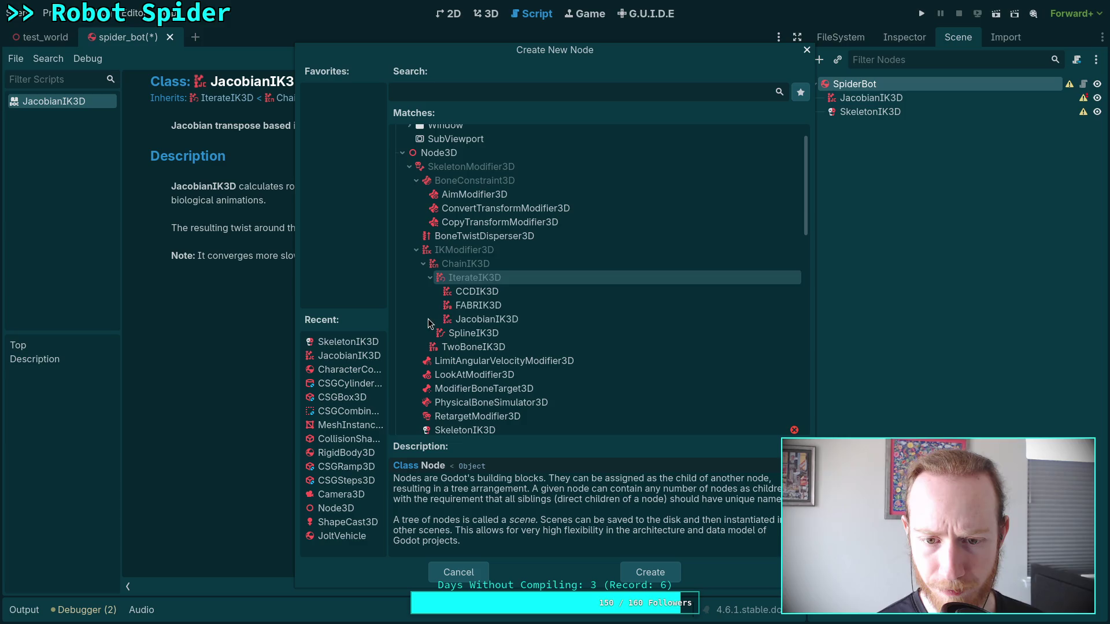
click(495, 304)
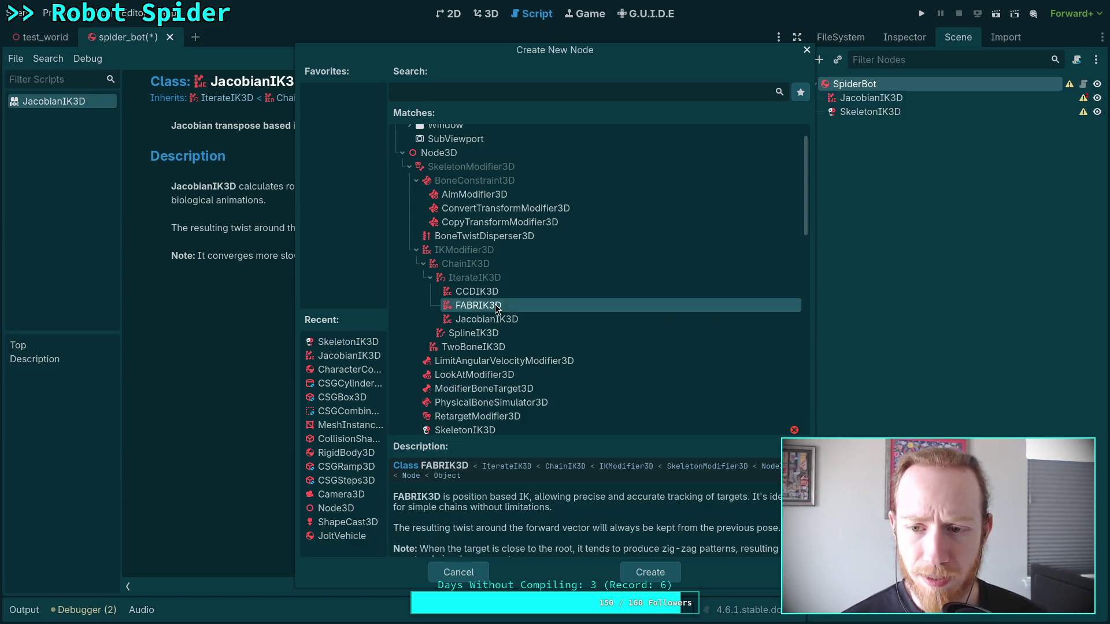
click(661, 571)
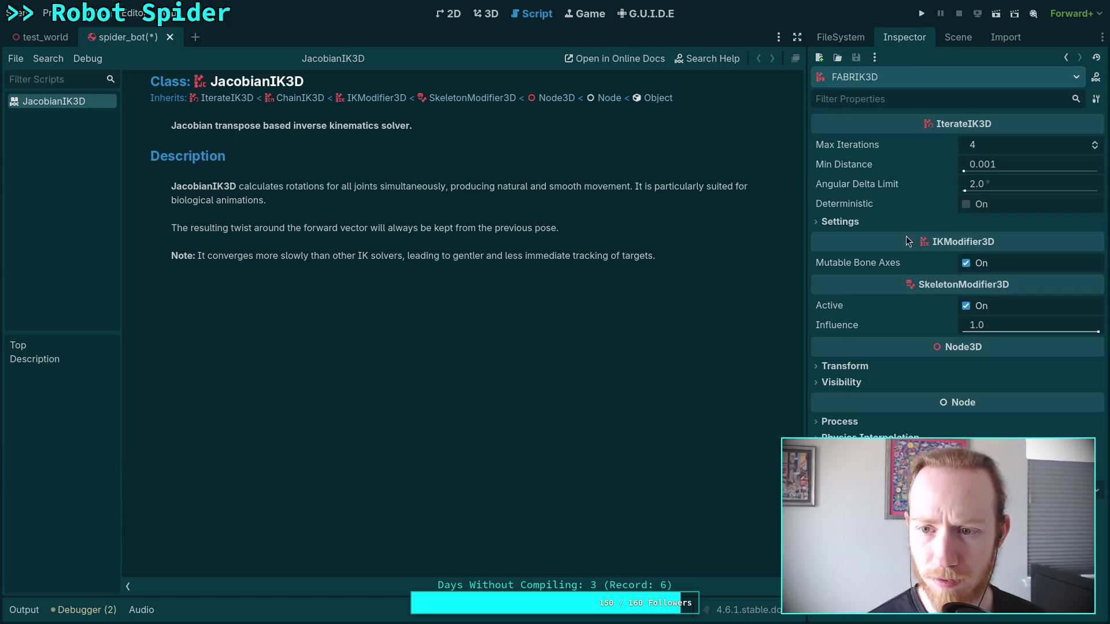
Step: Add one Settings element to FABRIK3D and expand its Joints list
click(839, 222)
click(960, 240)
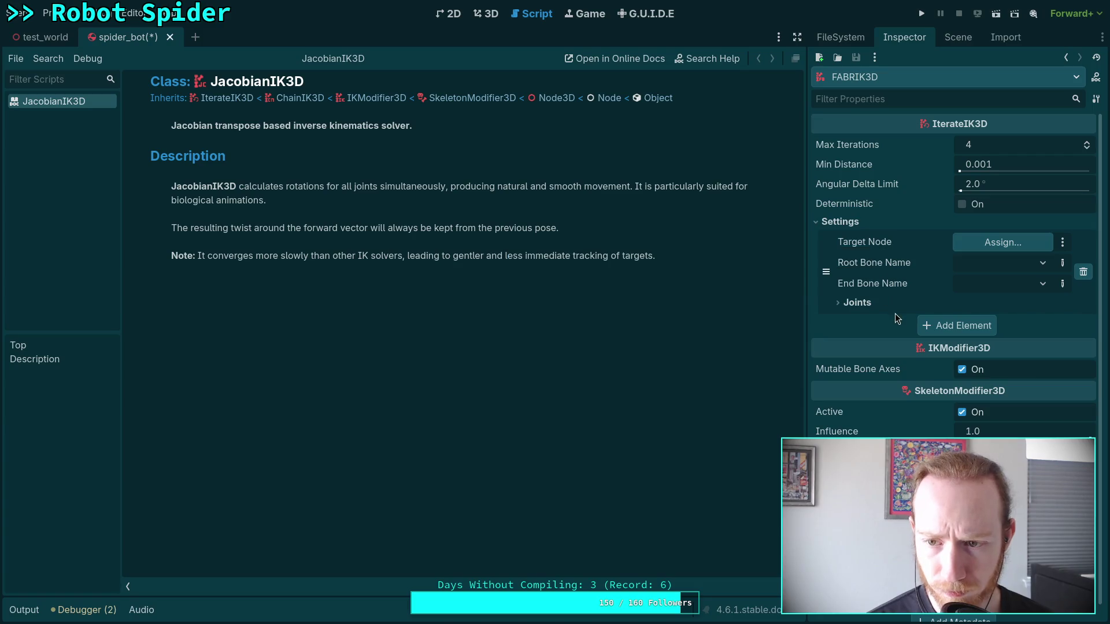
click(876, 305)
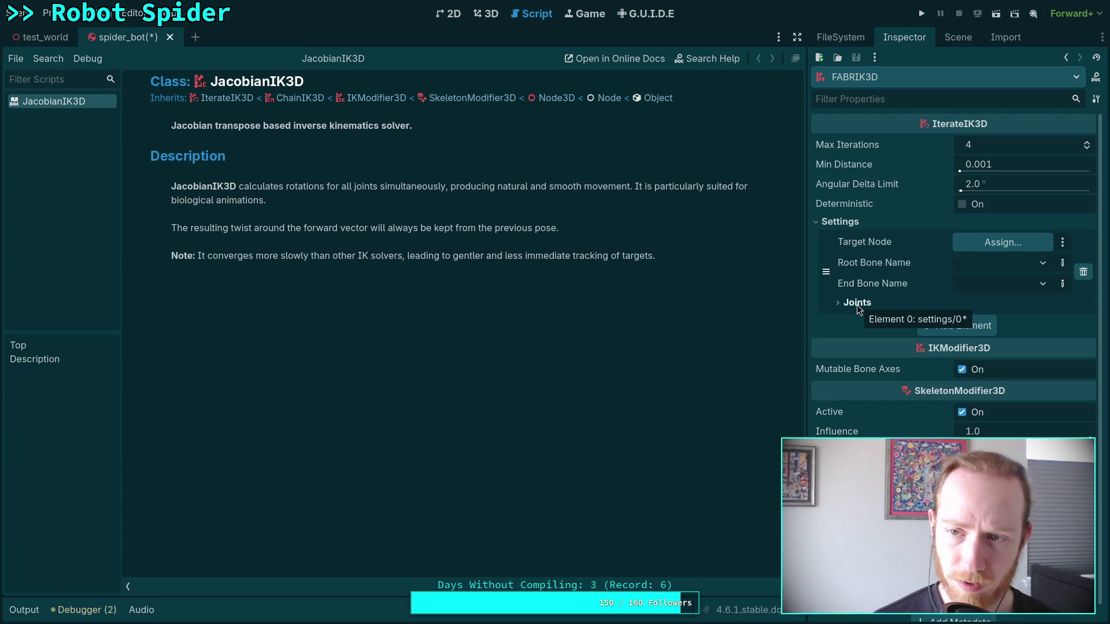
Step: Delete the FABRIK3D, JacobianIK3D and SkeletonIK3D nodes, leaving only the SpiderBot root
click(948, 43)
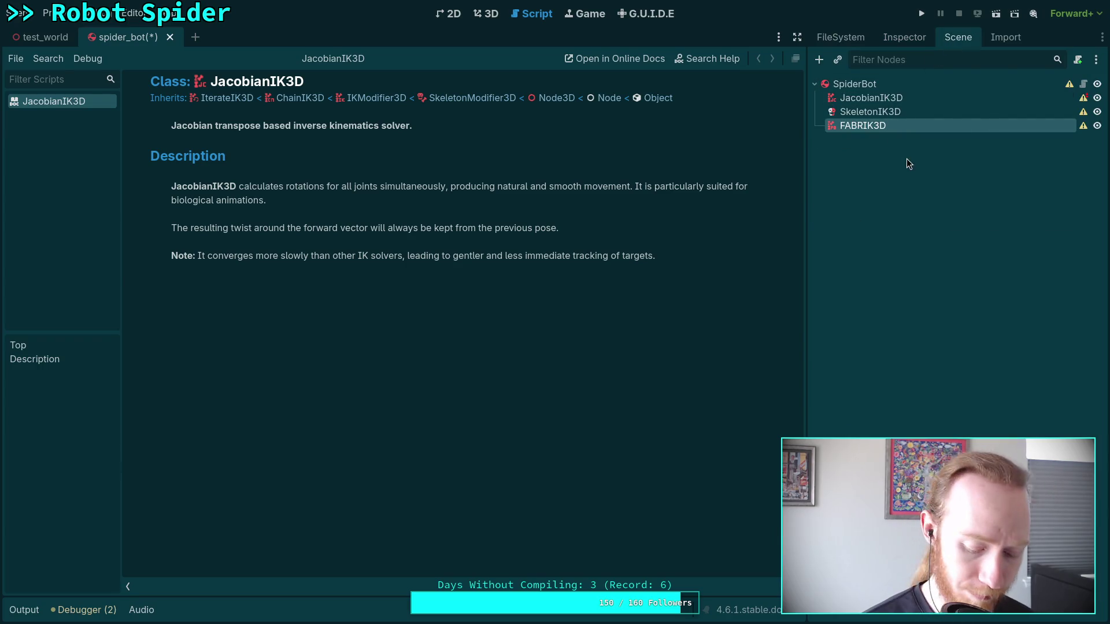
key(Delete)
key(Return)
click(888, 99)
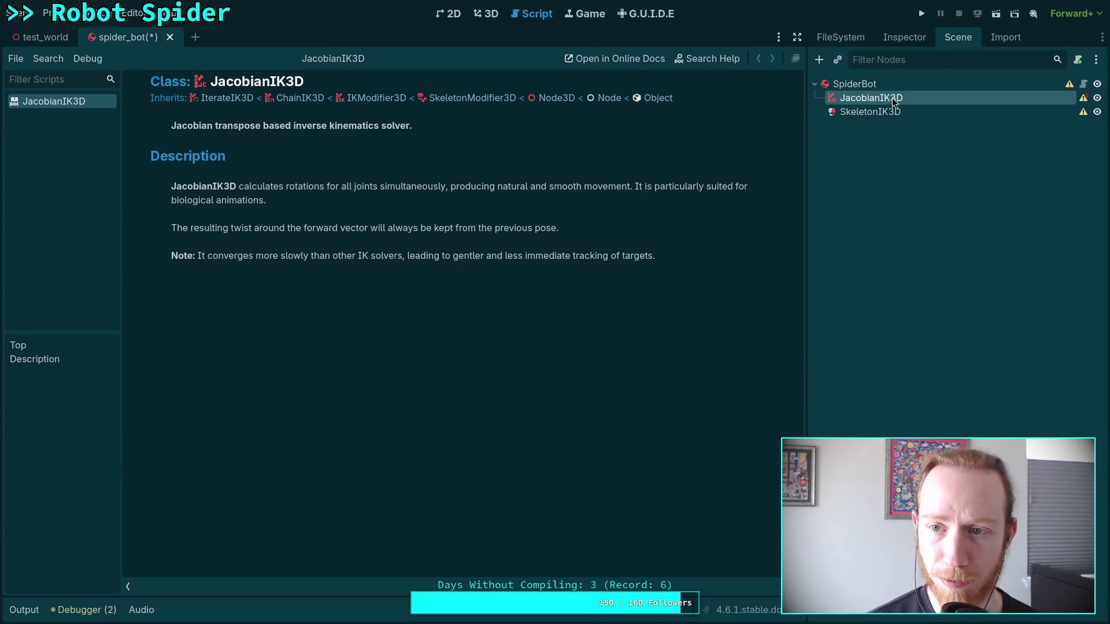
key(Delete)
click(608, 327)
click(910, 101)
key(Delete)
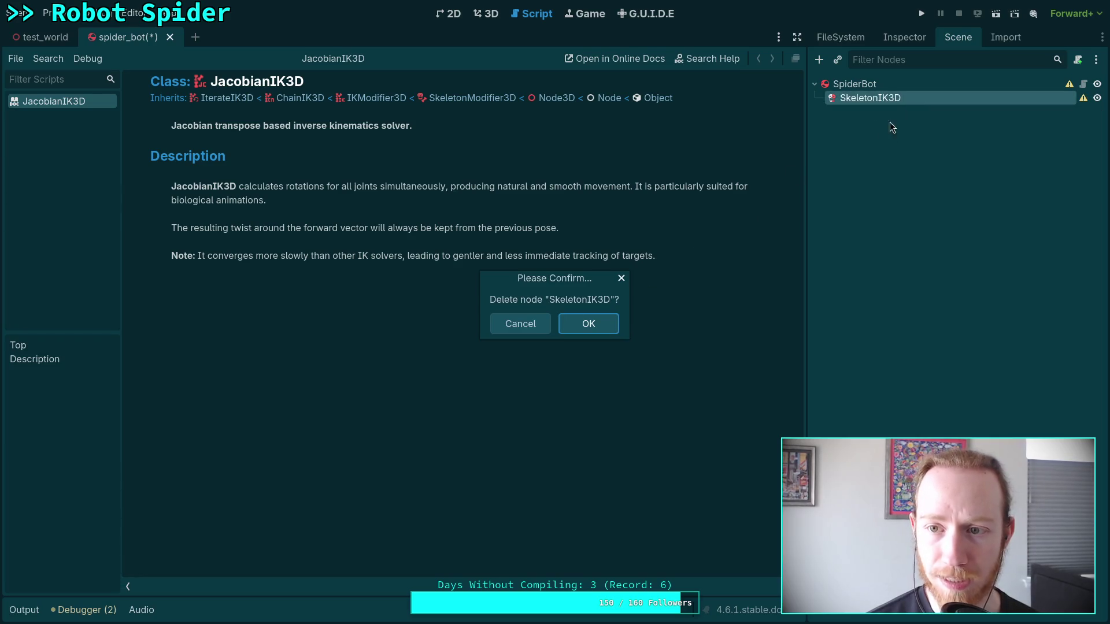
click(606, 333)
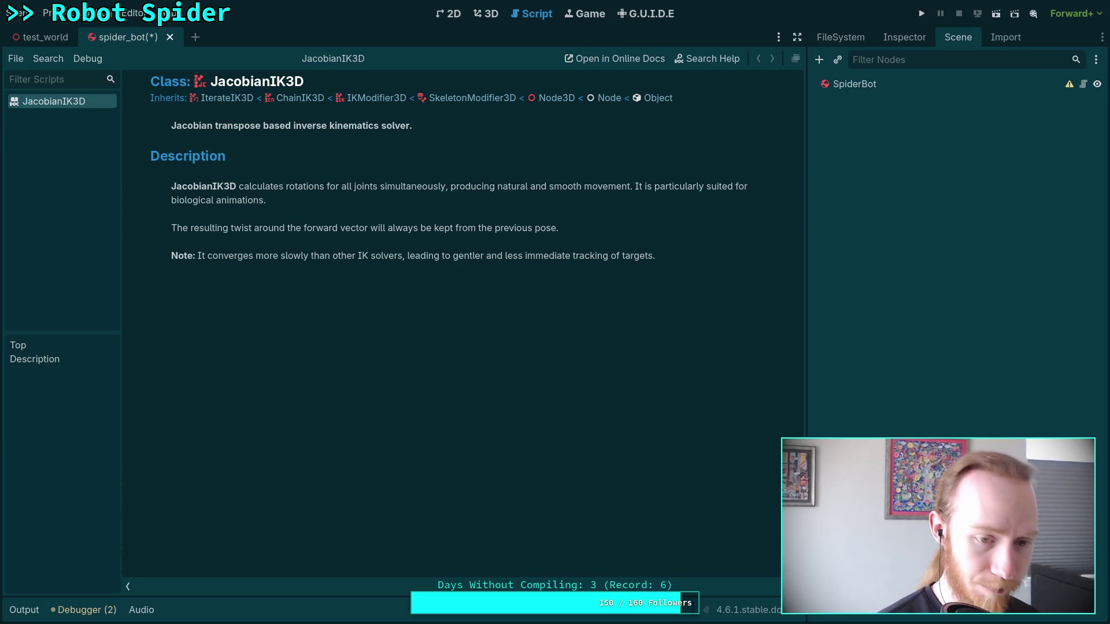
key(super+3)
key(super+4)
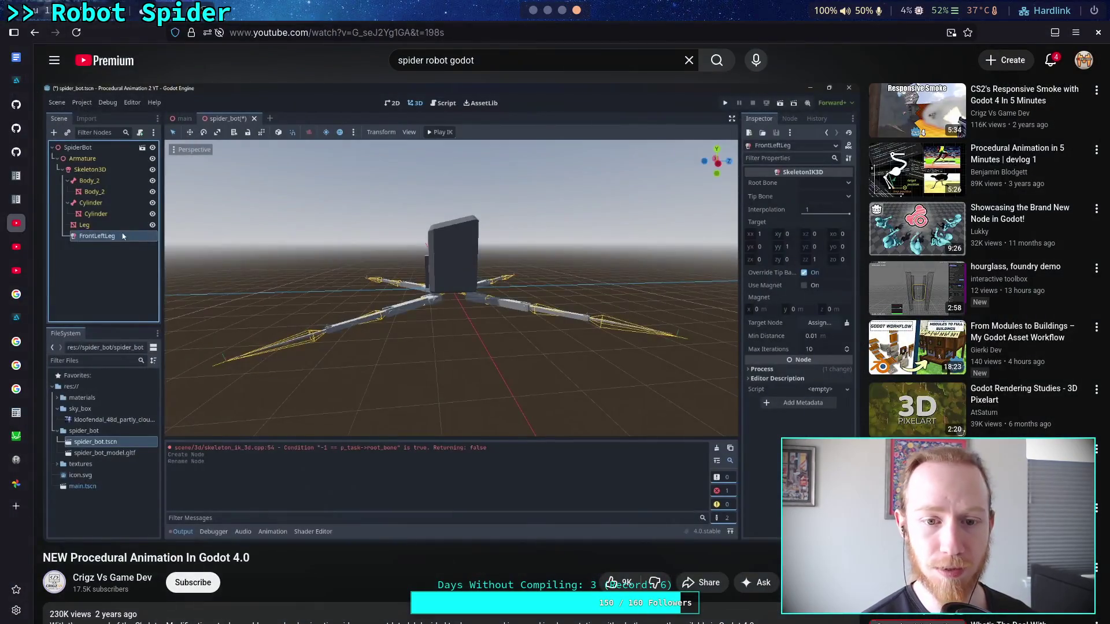
Step: Resume the paused tutorial video to see its FrontLeftLeg SkeletonIK3D setup
mouse_move(607, 356)
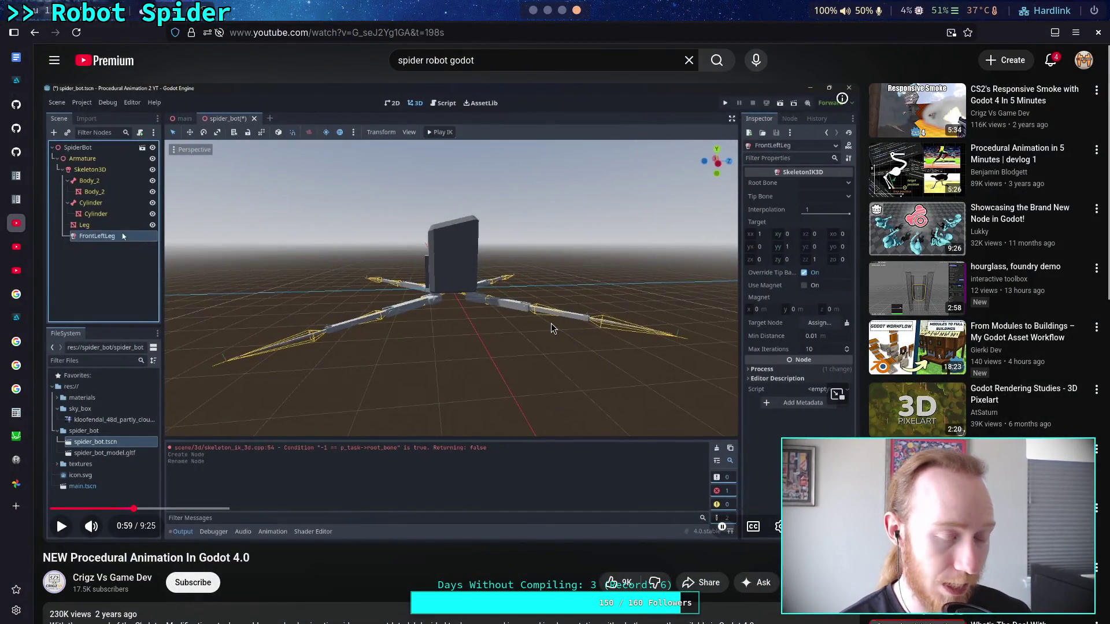
click(565, 349)
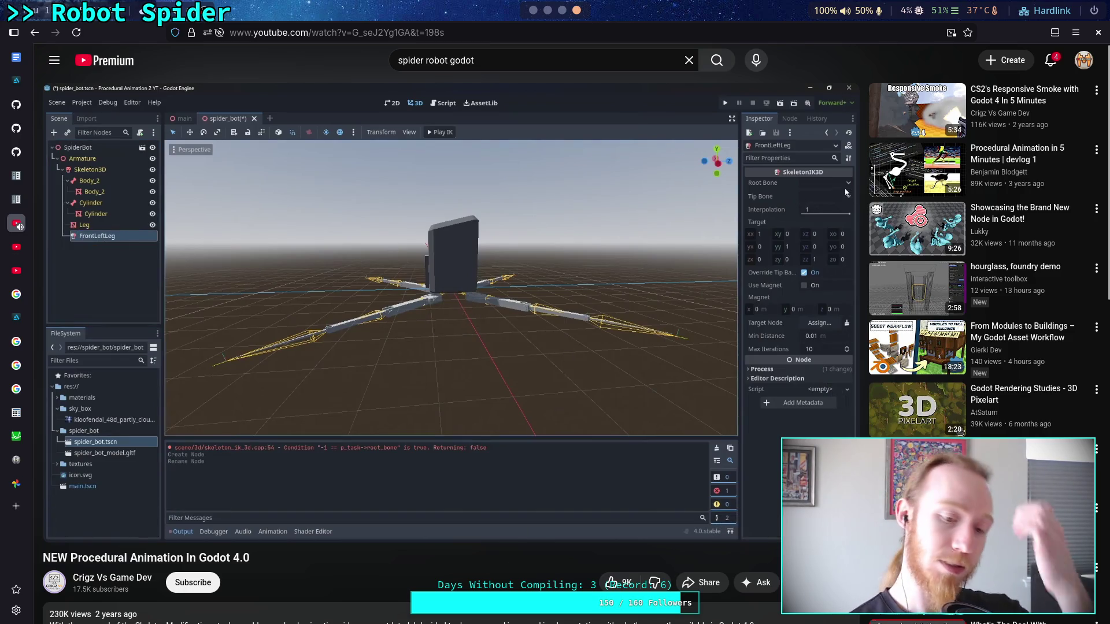